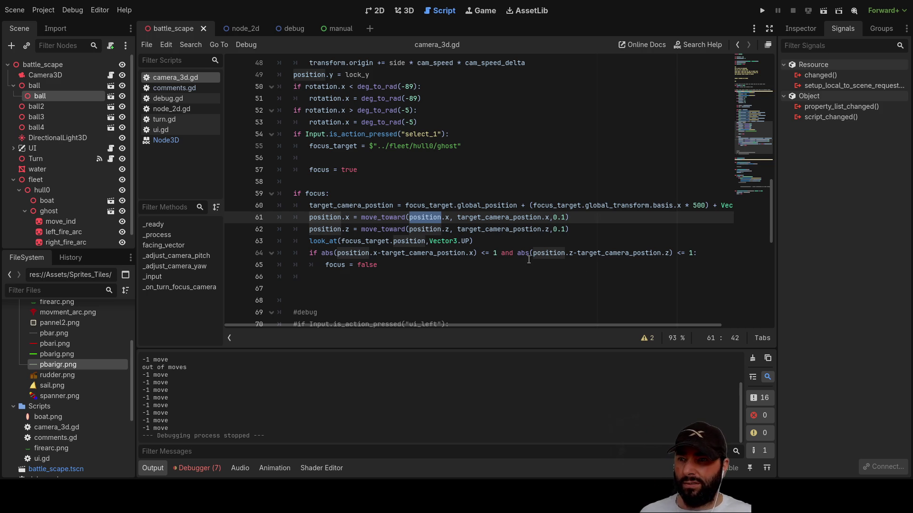
- Change both '<= 1' thresholds on camera_3d.gd line 64 to 0.01 and run the project
{"action": "left_click", "coordinate": [494, 254]}
{"action": "type", "text": "0.0"}
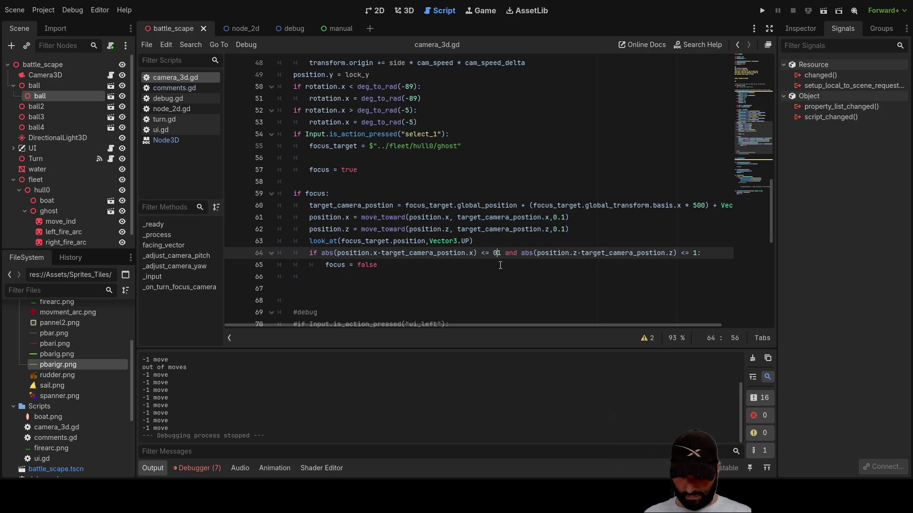
{"action": "key", "text": "Right"}
{"action": "key", "text": "Right"}
{"action": "key", "text": "Right"}
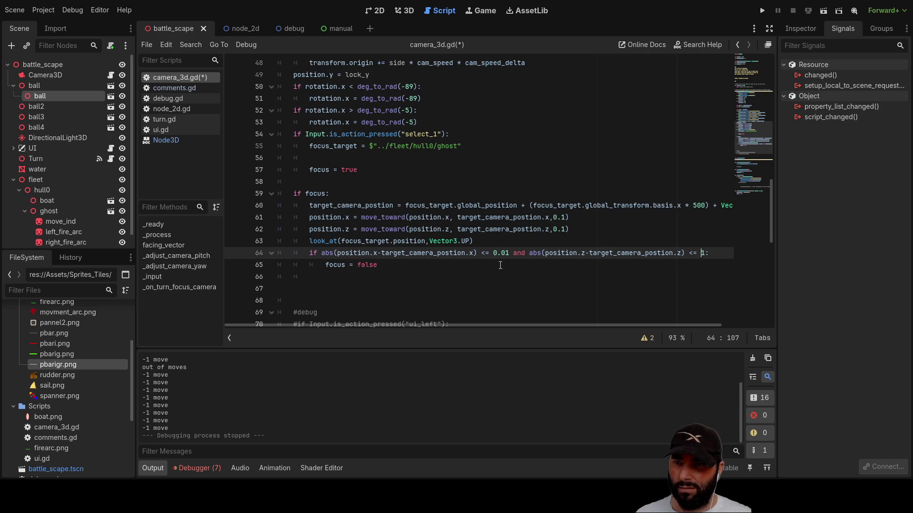
{"action": "type", "text": "0.0"}
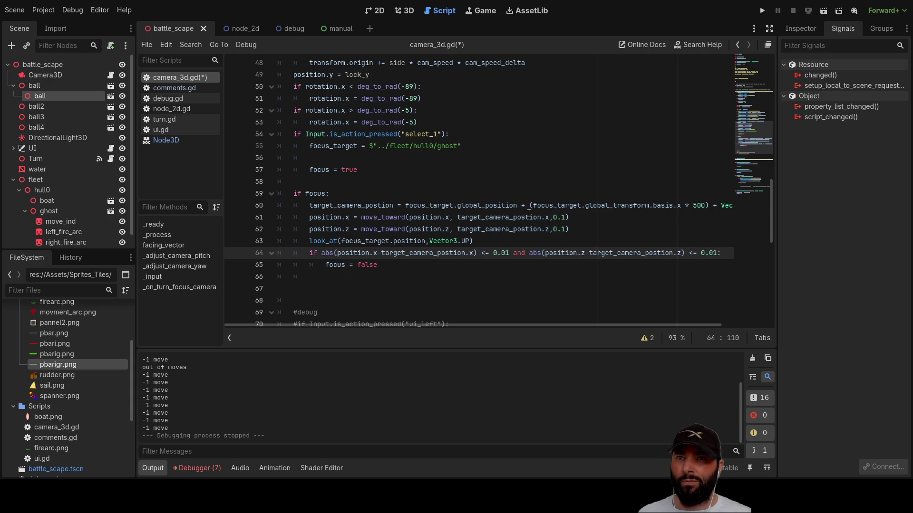
{"action": "left_click", "coordinate": [762, 10]}
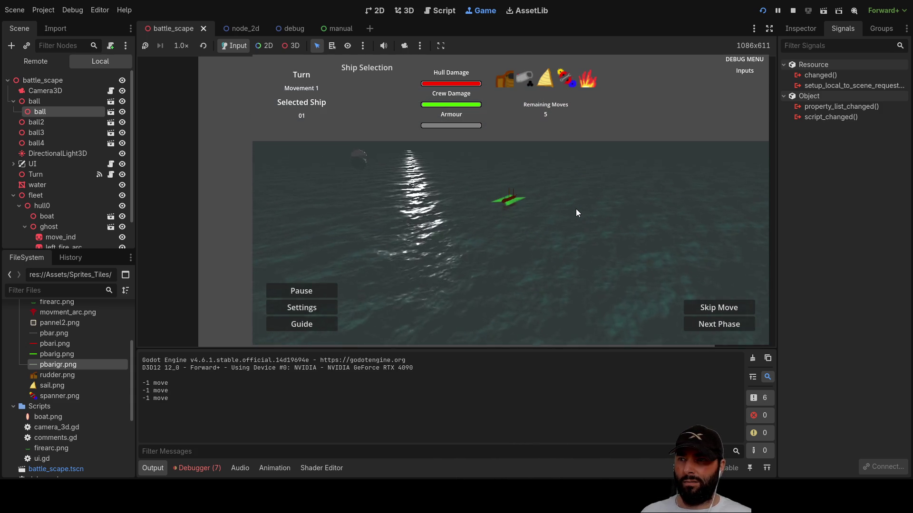
- Steer and commit three ship moves in the running game, then stop it
{"action": "key", "text": "s"}
{"action": "key", "text": "q"}
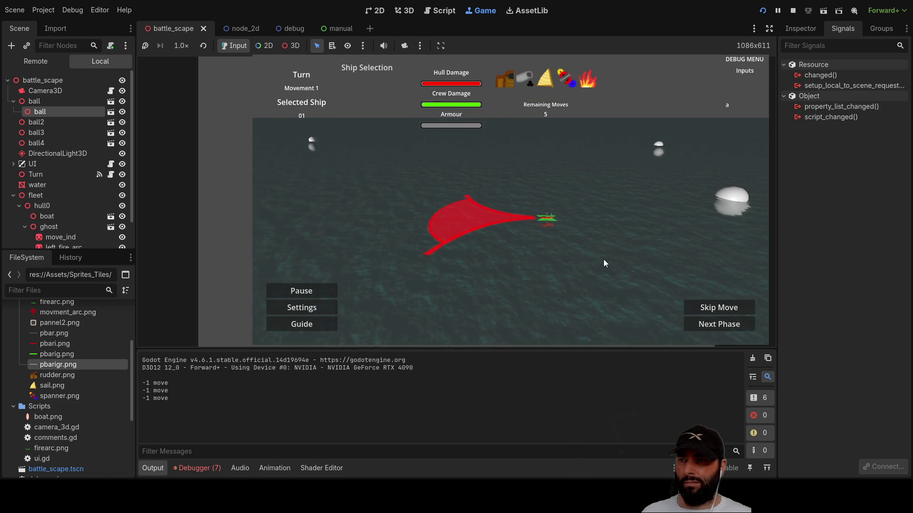
{"action": "key", "text": "w"}
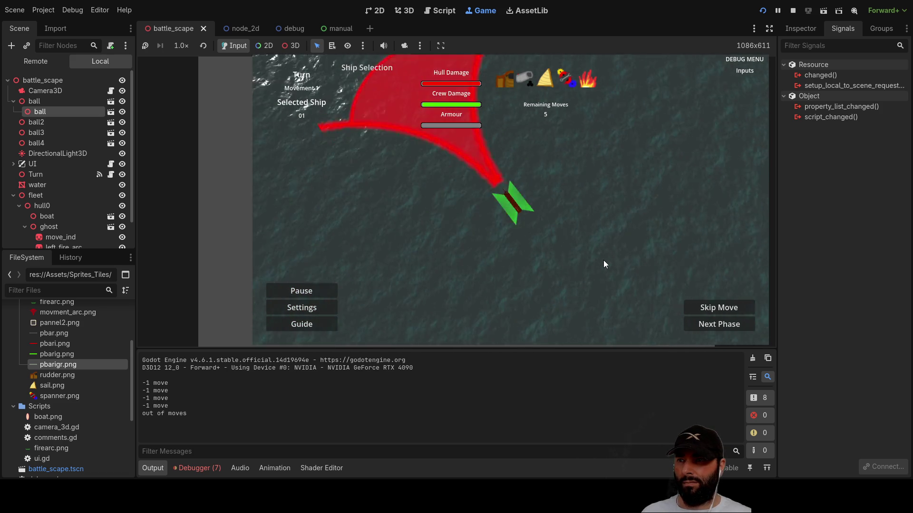
{"action": "key", "text": "Left"}
{"action": "key", "text": "Up"}
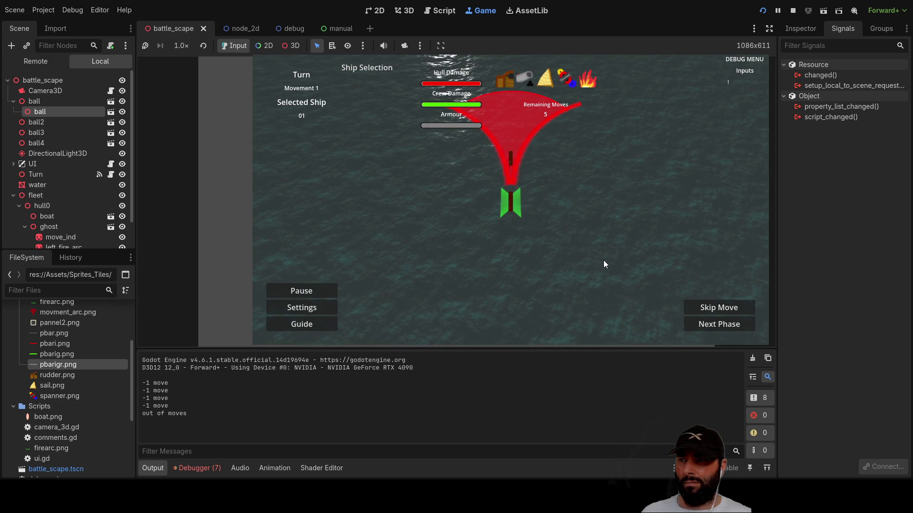
{"action": "key", "text": "w"}
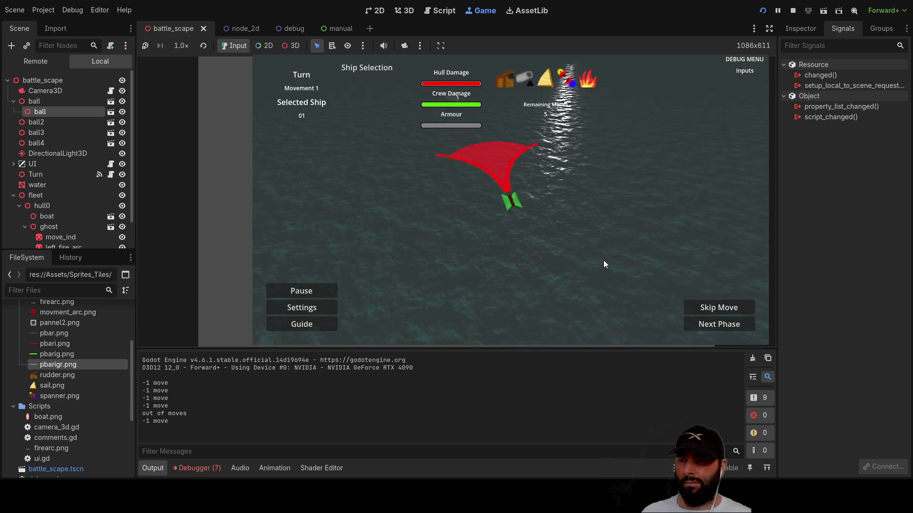
{"action": "key", "text": "Up"}
{"action": "key", "text": "Right"}
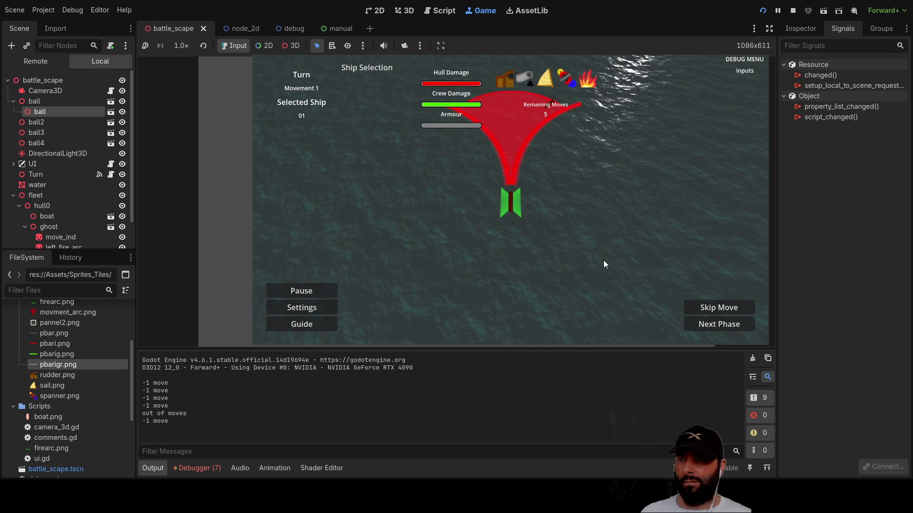
{"action": "key", "text": "w"}
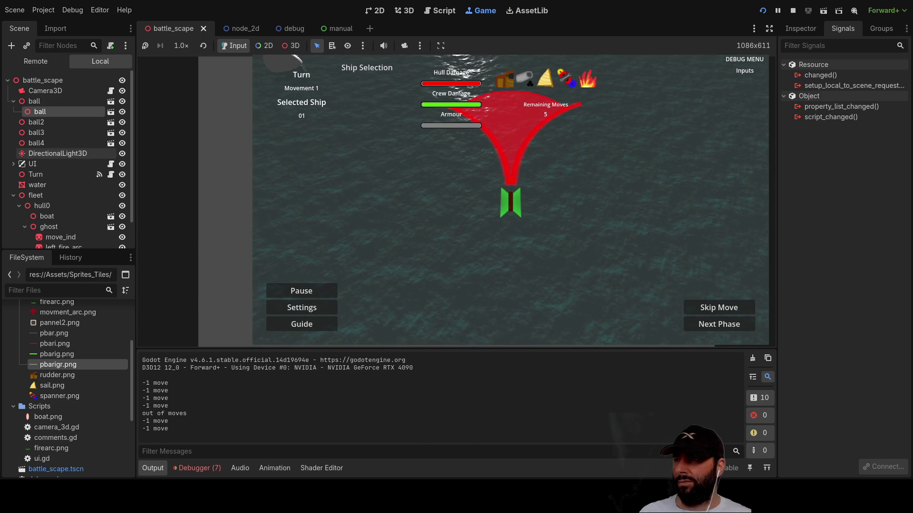
{"action": "left_click", "coordinate": [792, 10]}
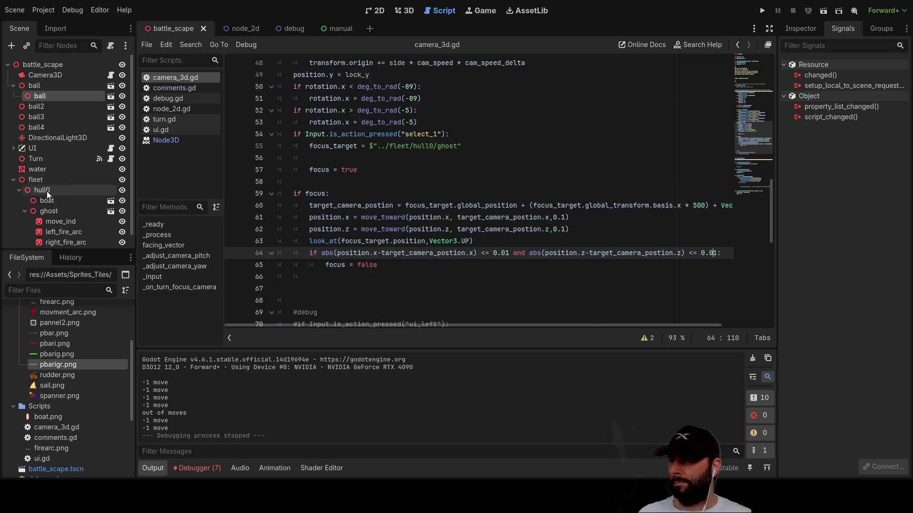
- Select the Turn node and open its turn.gd script
{"action": "scroll", "coordinate": [53, 186], "scroll_direction": "down", "scroll_amount": 1}
{"action": "scroll", "coordinate": [52, 193], "scroll_direction": "up", "scroll_amount": 1}
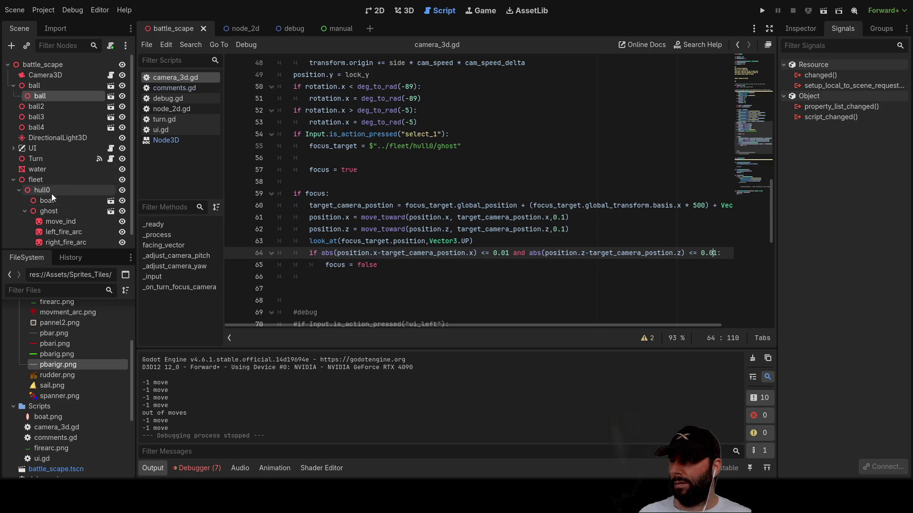
{"action": "left_click", "coordinate": [41, 158]}
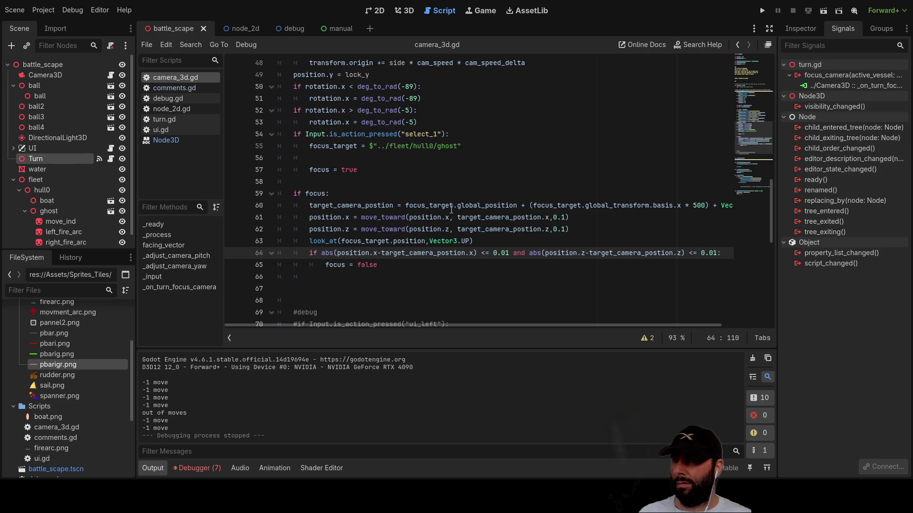
{"action": "left_click", "coordinate": [171, 119]}
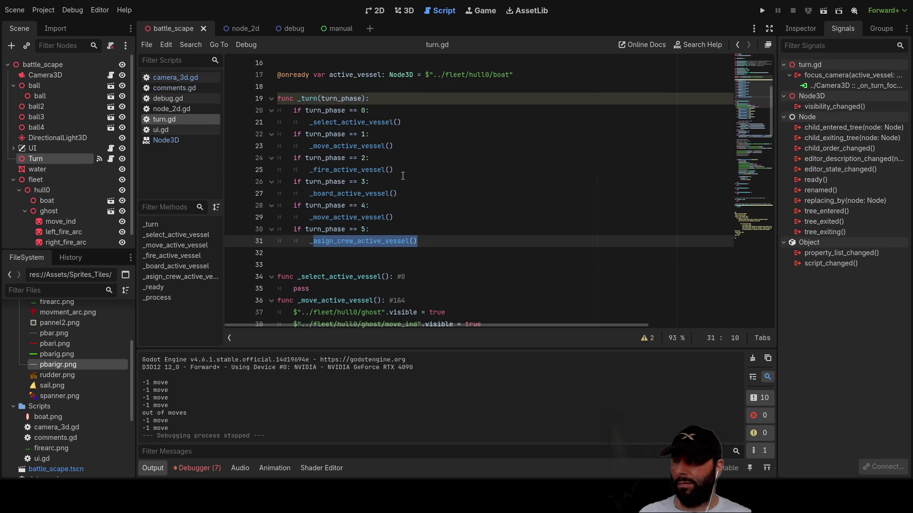
- Comment out the emit_signal("focus_camera", active_vessel) call on line 85 and rerun the game
{"action": "scroll", "coordinate": [407, 188], "scroll_direction": "down", "scroll_amount": 20}
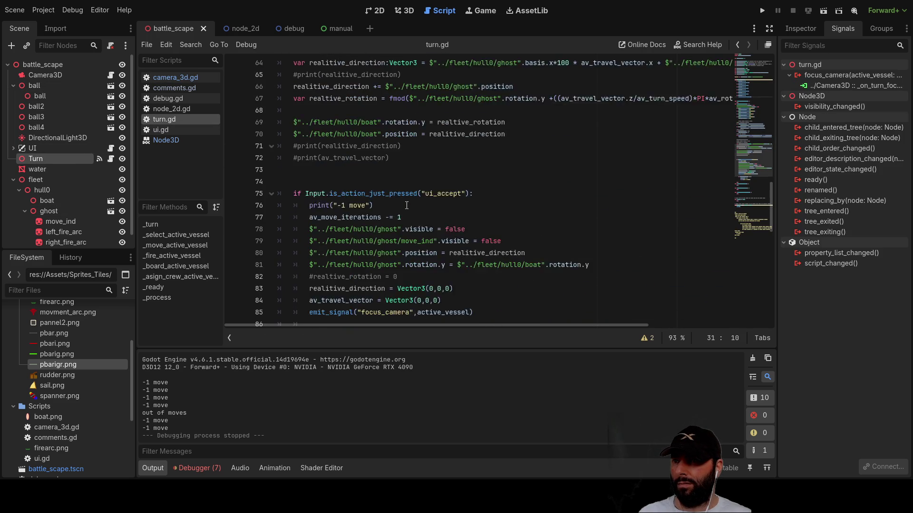
{"action": "scroll", "coordinate": [406, 209], "scroll_direction": "up", "scroll_amount": 2}
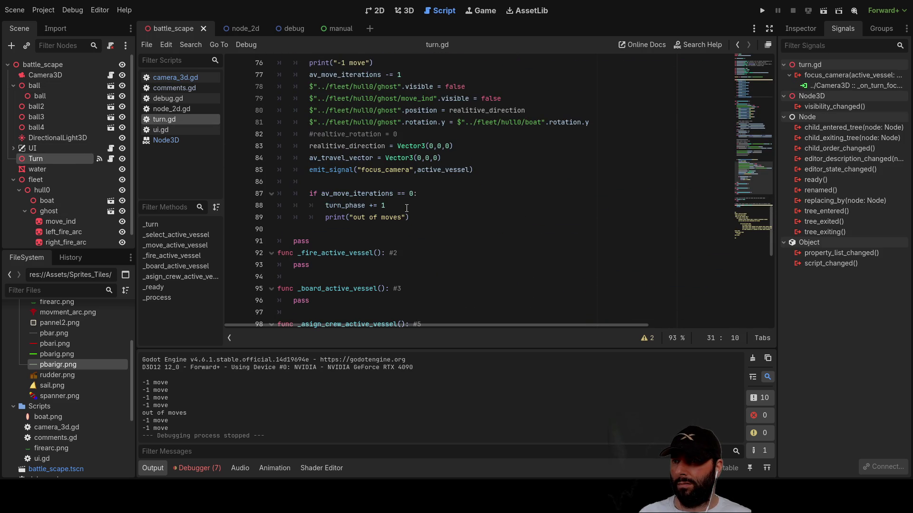
{"action": "left_click", "coordinate": [309, 171]}
{"action": "type", "text": "#"}
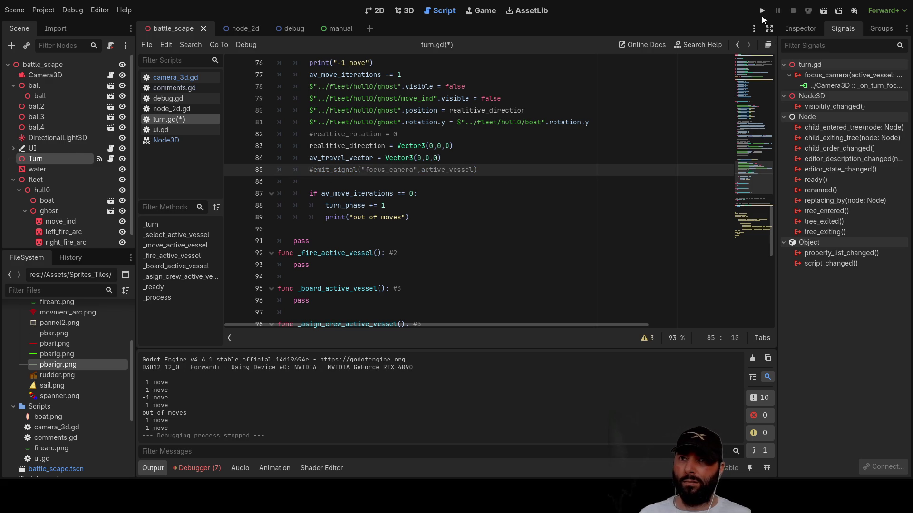
{"action": "left_click", "coordinate": [762, 10]}
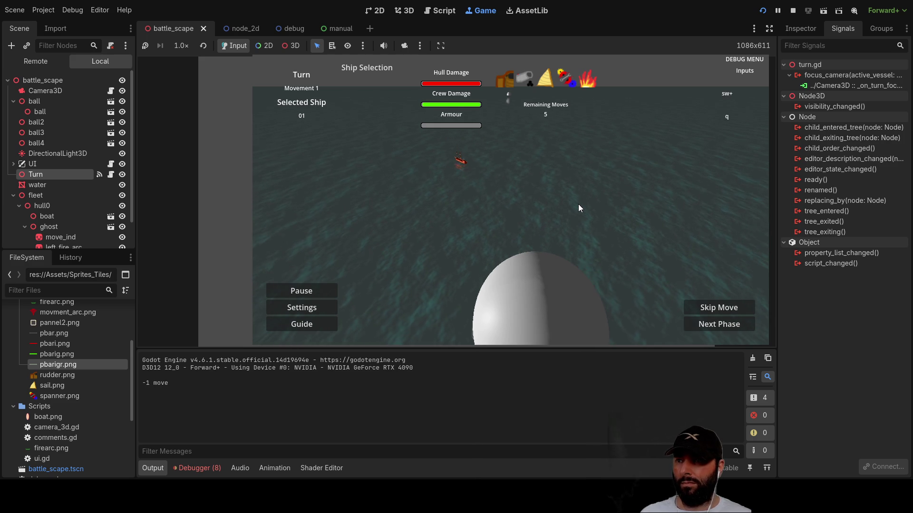
- Swing the camera to the ship, commit two moves along its arc, then stop with F8
{"action": "key", "text": "a"}
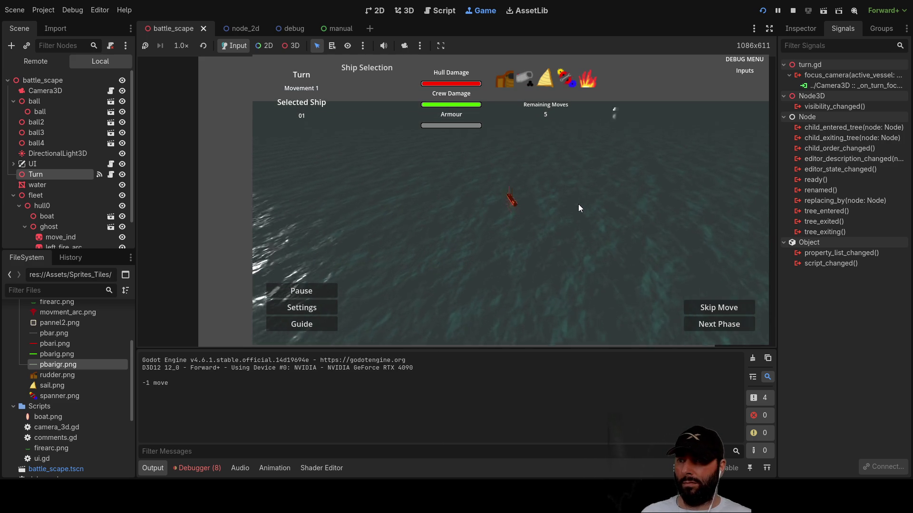
{"action": "key", "text": "1"}
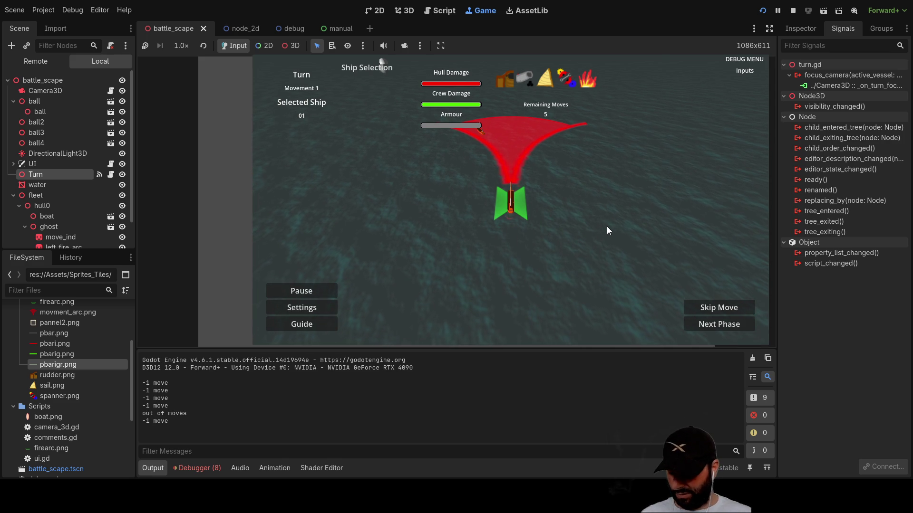
{"action": "key", "text": "w"}
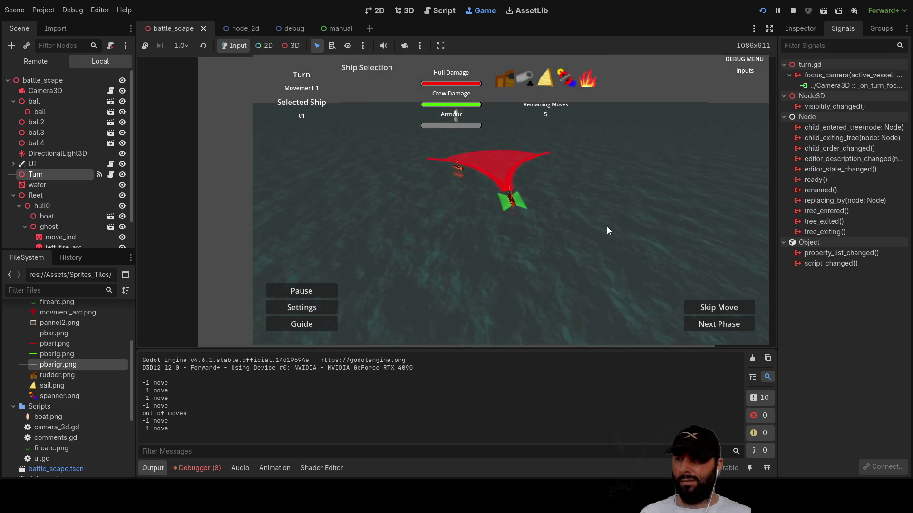
{"action": "key", "text": "w"}
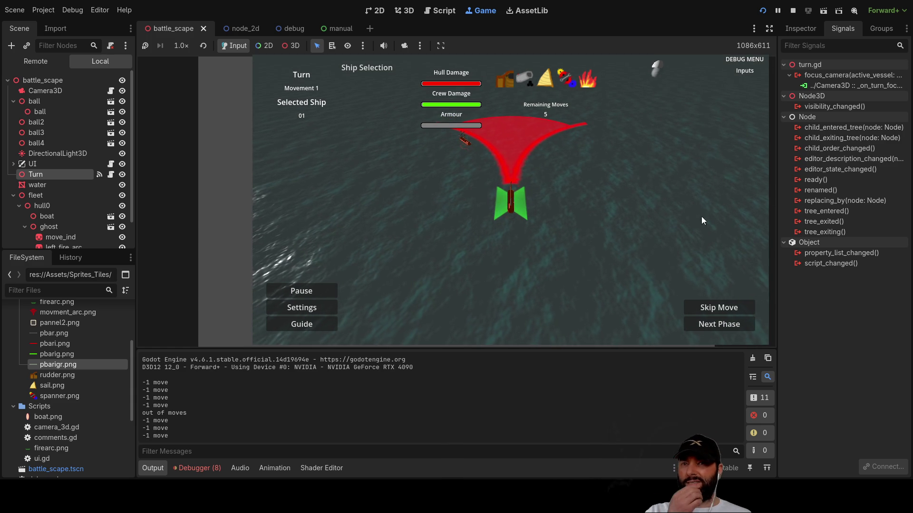
{"action": "key", "text": "F8"}
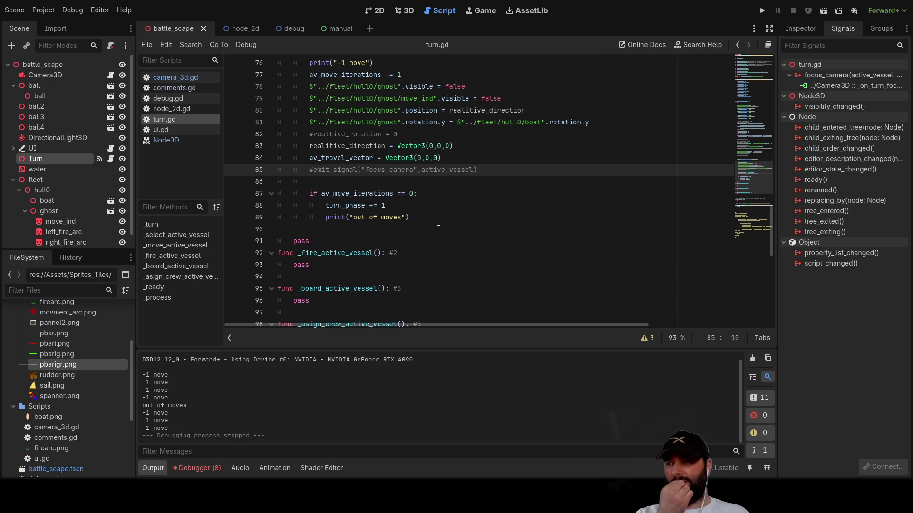
{"action": "scroll", "coordinate": [438, 222], "scroll_direction": "down", "scroll_amount": 6}
{"action": "scroll", "coordinate": [439, 223], "scroll_direction": "down", "scroll_amount": 6}
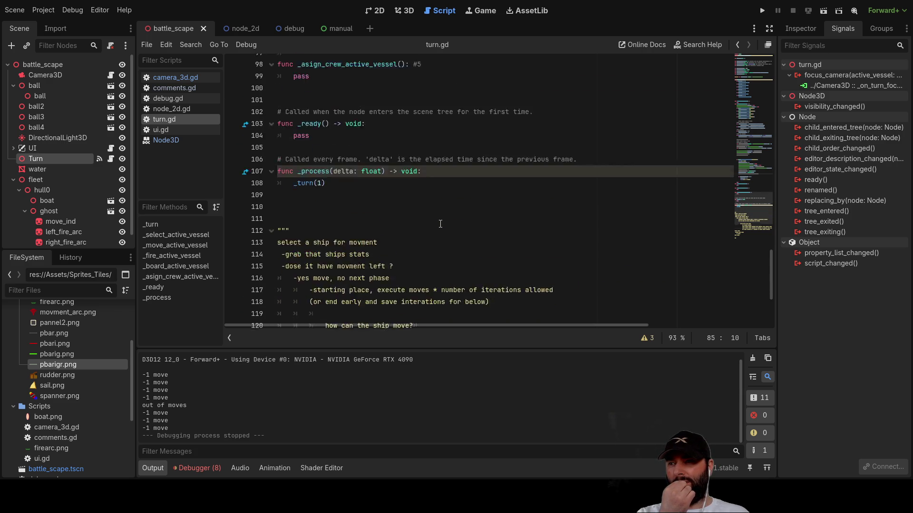
{"action": "scroll", "coordinate": [439, 222], "scroll_direction": "up", "scroll_amount": 16}
{"action": "scroll", "coordinate": [440, 224], "scroll_direction": "up", "scroll_amount": 10}
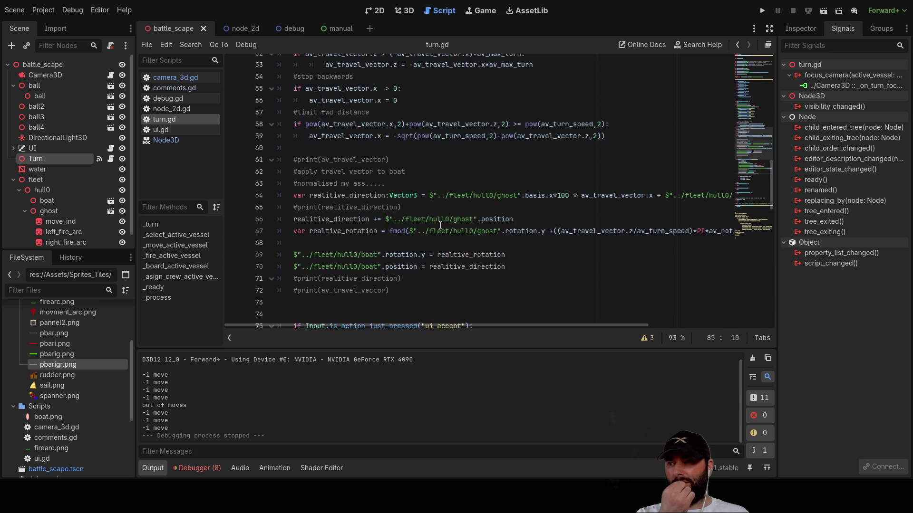
{"action": "scroll", "coordinate": [440, 224], "scroll_direction": "up", "scroll_amount": 6}
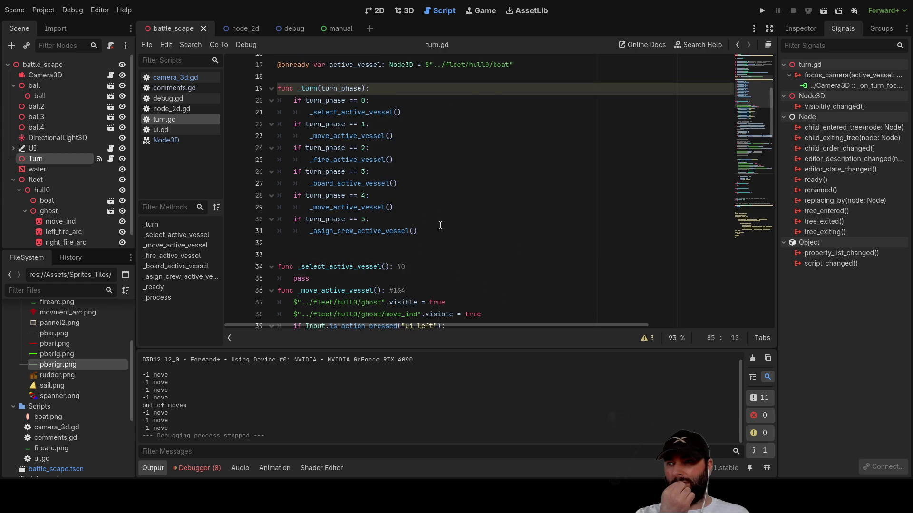
{"action": "scroll", "coordinate": [440, 225], "scroll_direction": "up", "scroll_amount": 5}
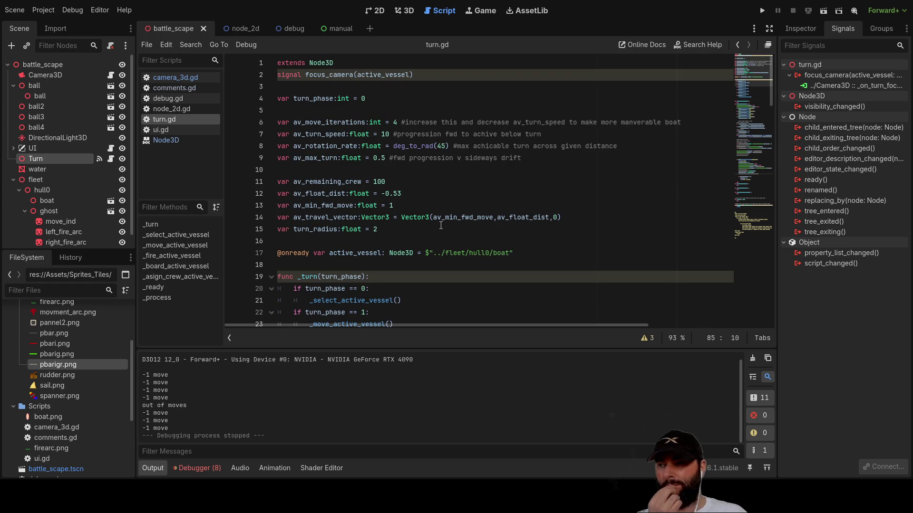
{"action": "scroll", "coordinate": [437, 224], "scroll_direction": "down", "scroll_amount": 9}
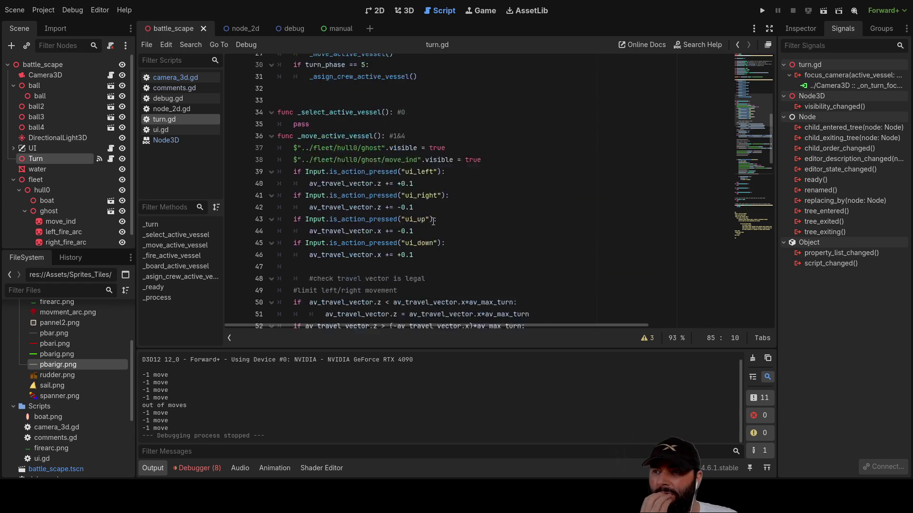
{"action": "scroll", "coordinate": [433, 221], "scroll_direction": "down", "scroll_amount": 7}
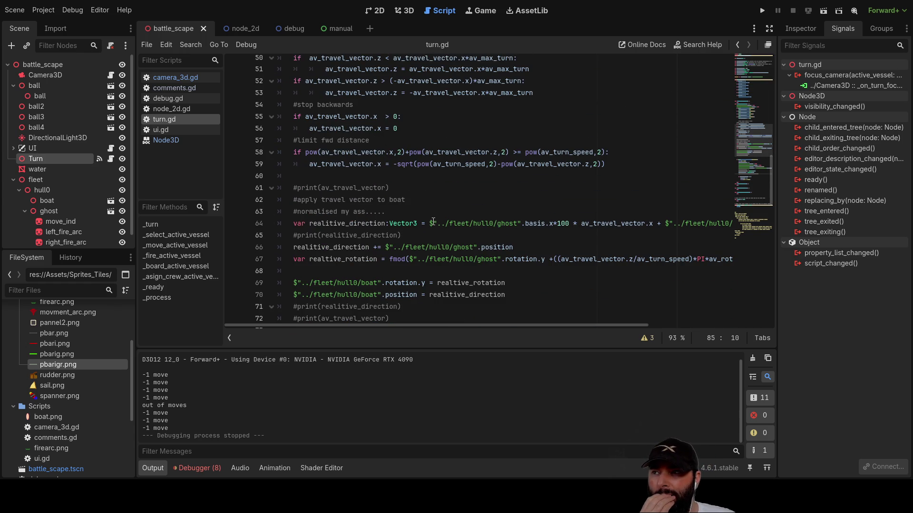
{"action": "left_click", "coordinate": [184, 77]}
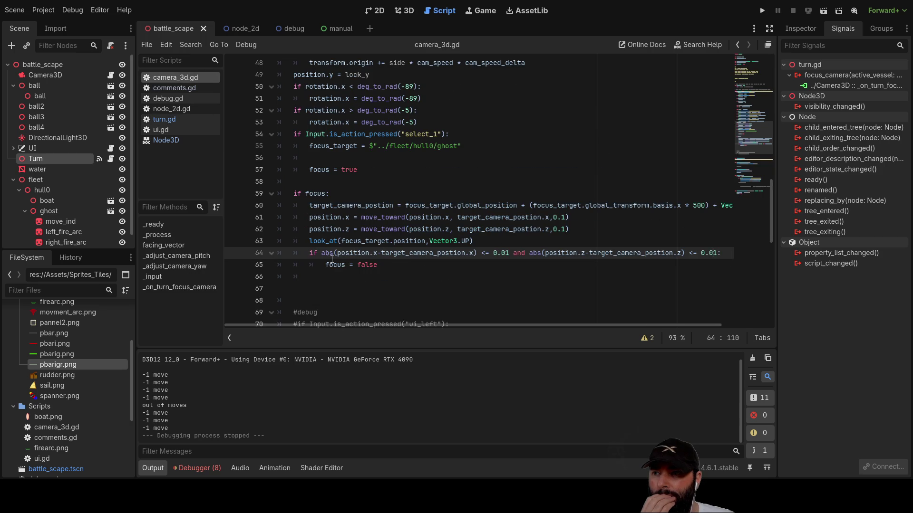
- Push the look_at call on line 63 down, leaving an empty line above it
{"action": "left_click", "coordinate": [311, 241]}
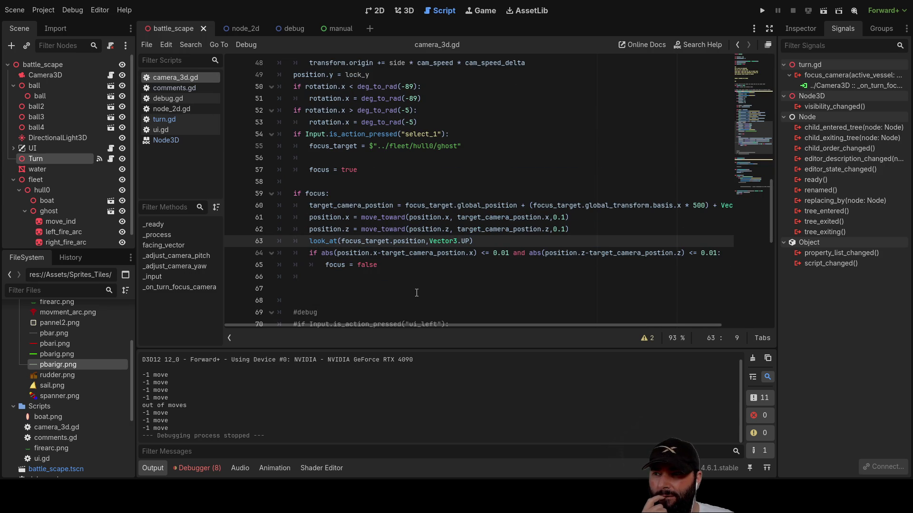
{"action": "key", "text": "Right"}
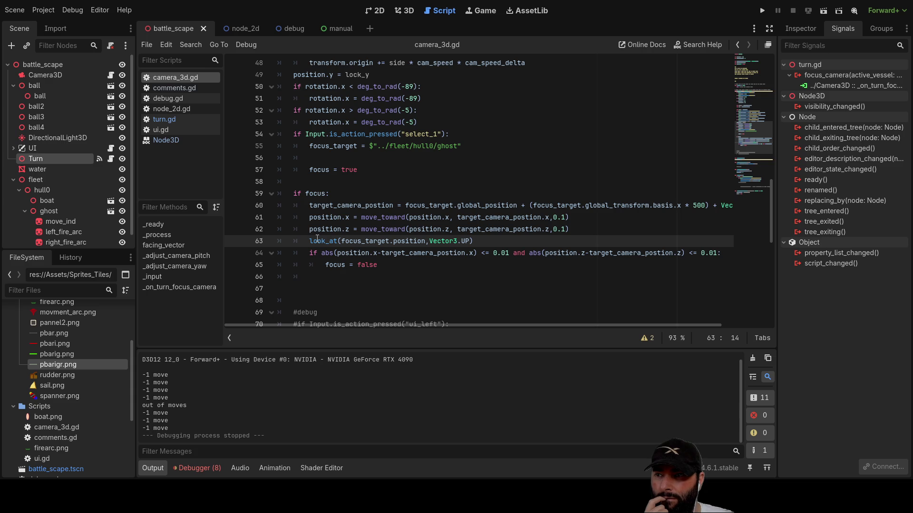
{"action": "left_click", "coordinate": [329, 293]}
{"action": "key", "text": "Up"}
{"action": "key", "text": "Up"}
{"action": "key", "text": "Up"}
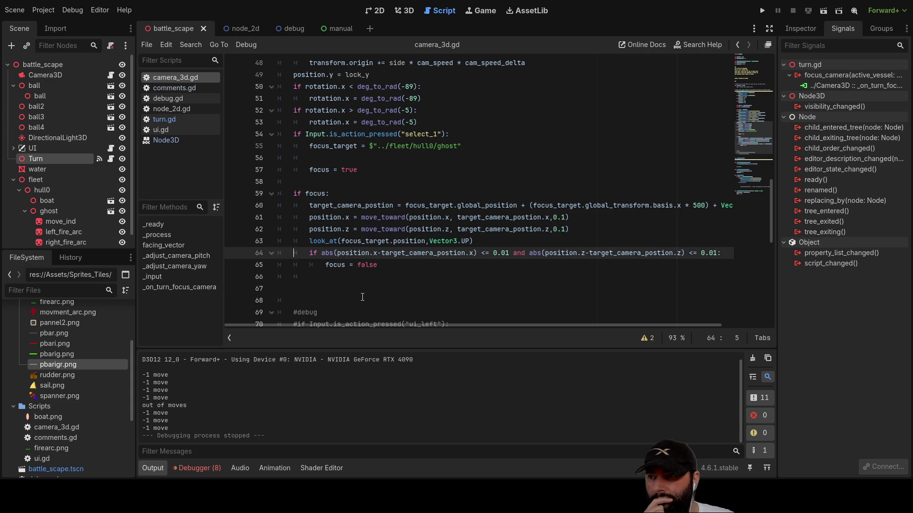
{"action": "key", "text": "Up"}
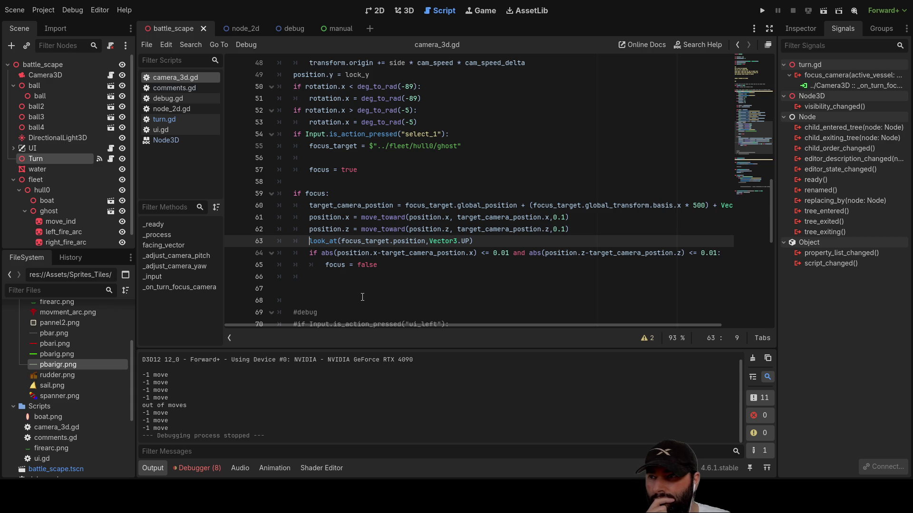
{"action": "key", "text": "Return"}
{"action": "key", "text": "Up"}
- Type 'look', browse its completion suggestions, then open the Node3D look_at() documentation
{"action": "type", "text": "look"}
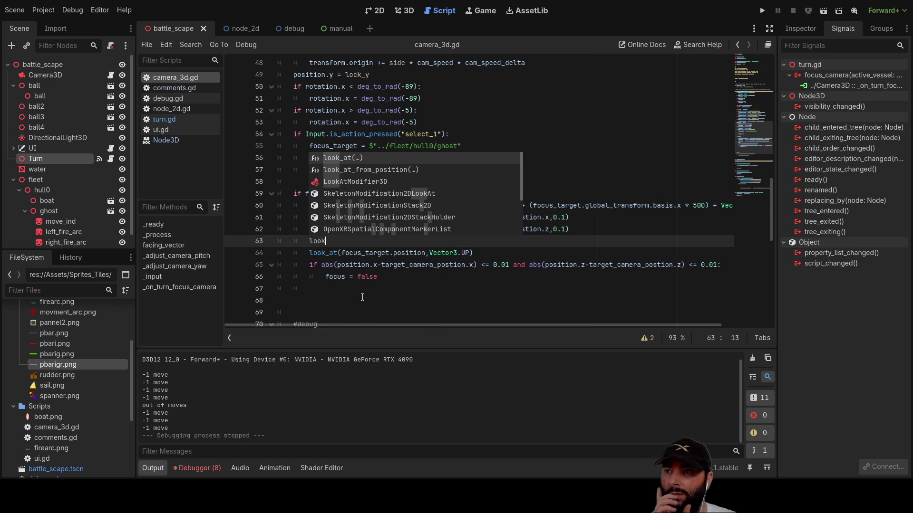
{"action": "key", "text": "Down"}
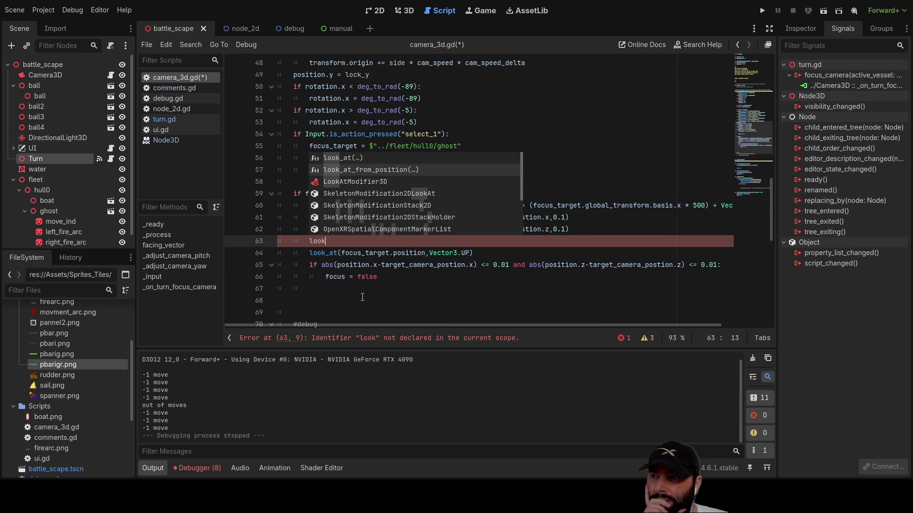
{"action": "key", "text": "Down"}
{"action": "key", "text": "Down"}
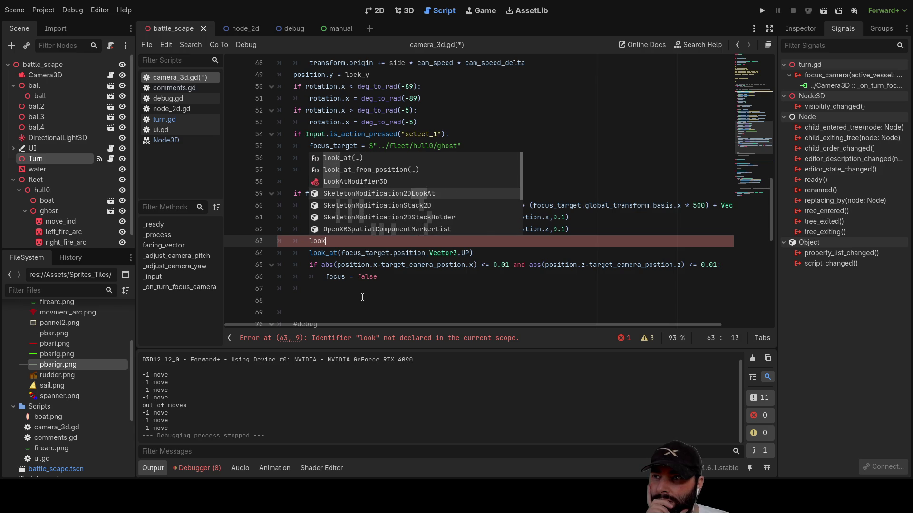
{"action": "key", "text": "Up"}
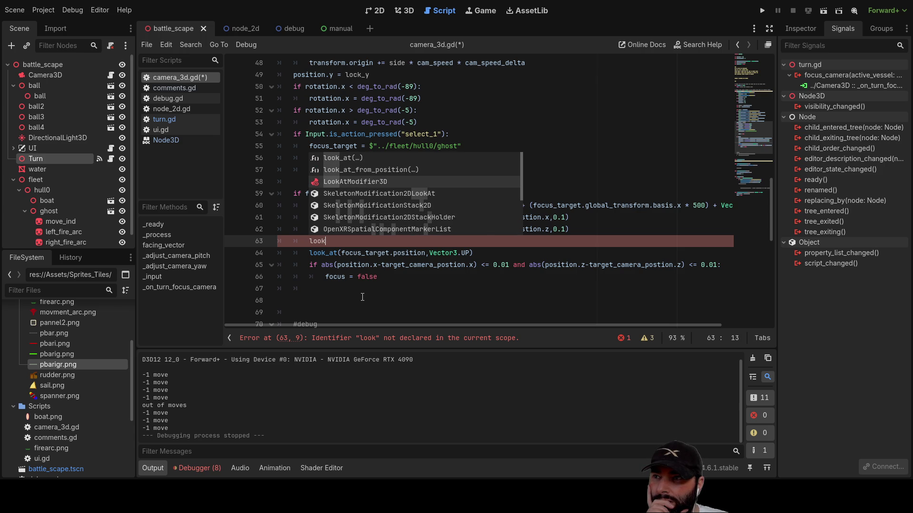
{"action": "key", "text": "Down"}
{"action": "key", "text": "Down"}
{"action": "key", "text": "Down"}
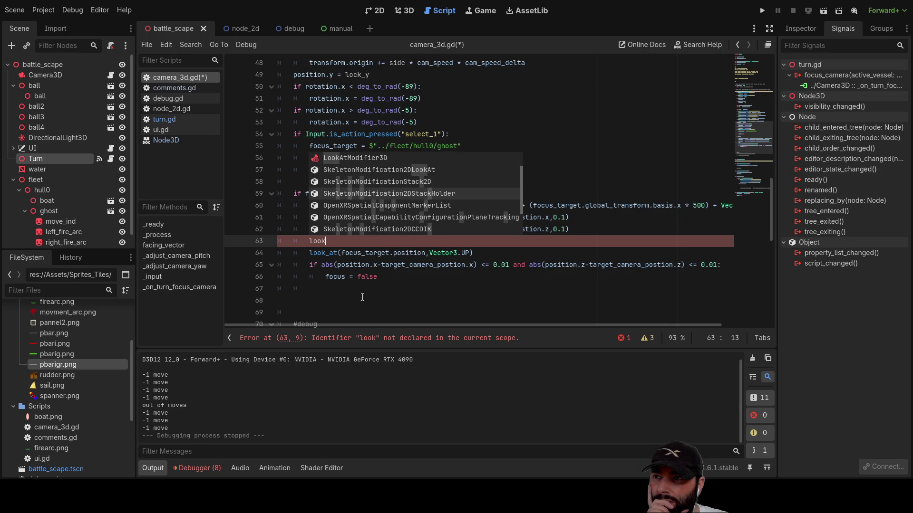
{"action": "key", "text": "Up"}
{"action": "key", "text": "Up"}
{"action": "key", "text": "Up"}
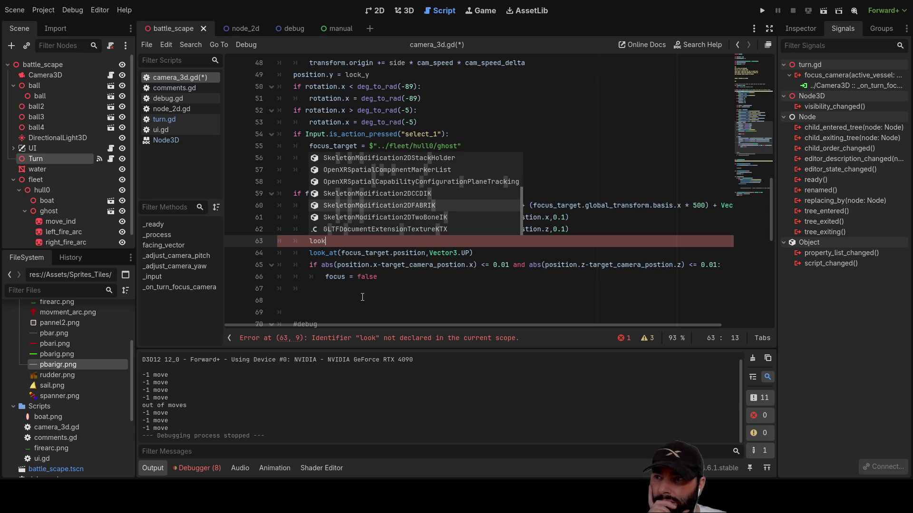
{"action": "key", "text": "Up"}
{"action": "key", "text": "Up"}
{"action": "key", "text": "Up"}
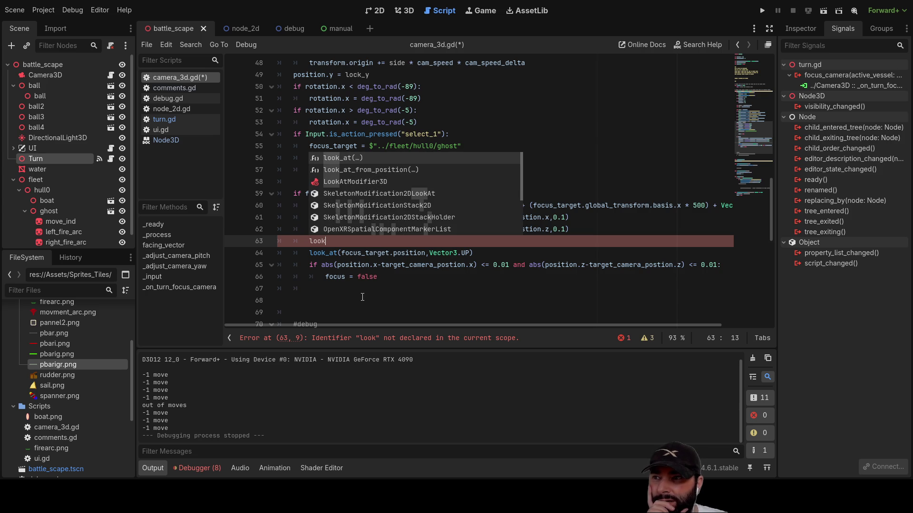
{"action": "left_click", "coordinate": [362, 297]}
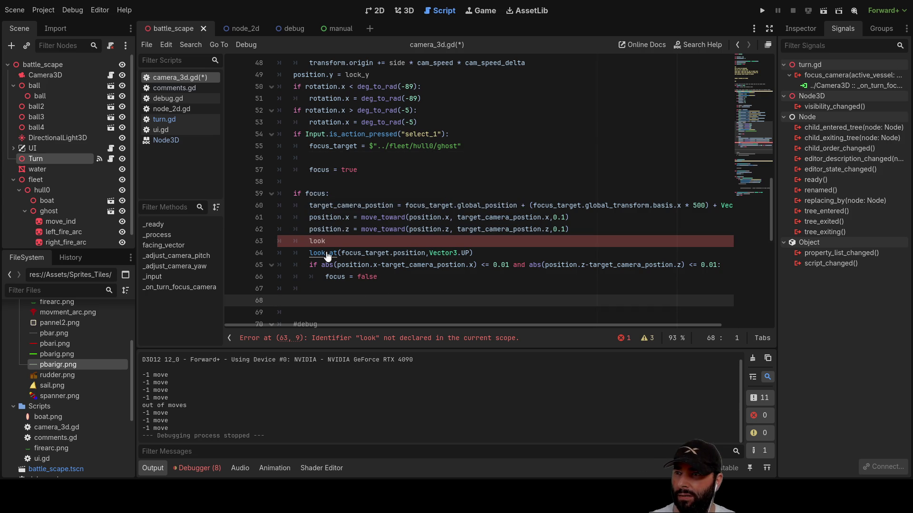
{"action": "left_click", "coordinate": [328, 252], "text": "ctrl"}
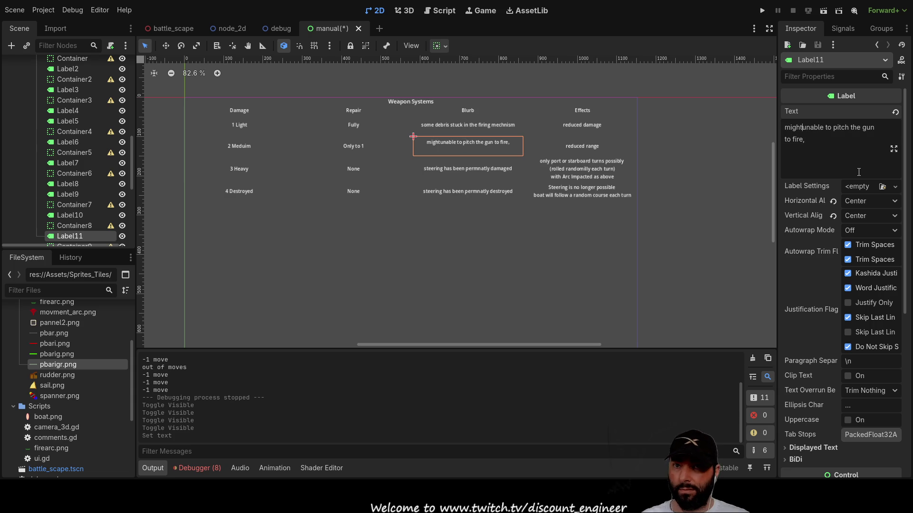
- Make Label11's blurb read 'might be unable to pitch or yaw the gun to fire'
{"action": "key", "text": "ctrl+Right"}
{"action": "key", "text": "ctrl+Right"}
{"action": "key", "text": "ctrl+Right"}
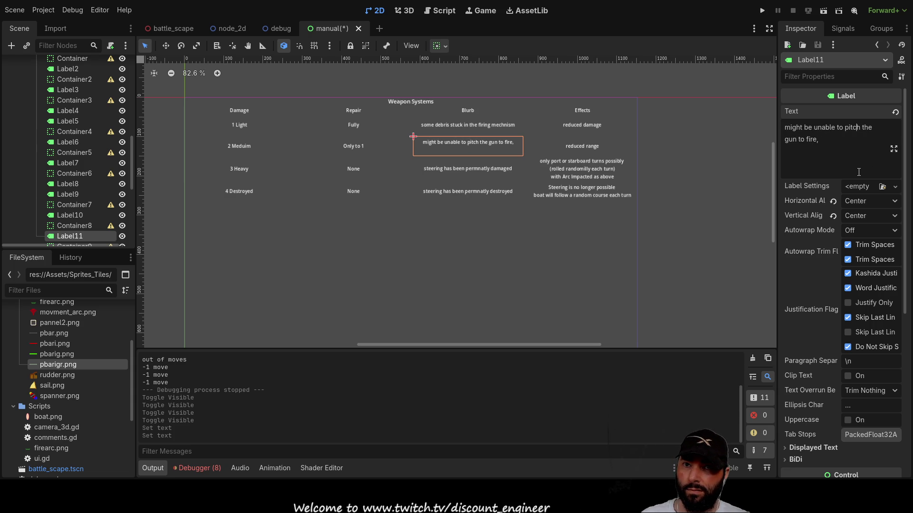
{"action": "type", "text": "or ya"}
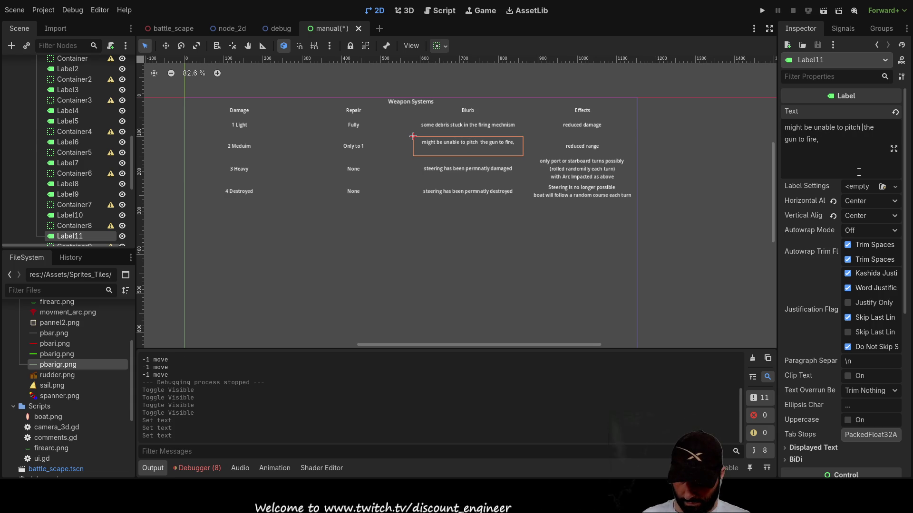
{"action": "type", "text": "w"}
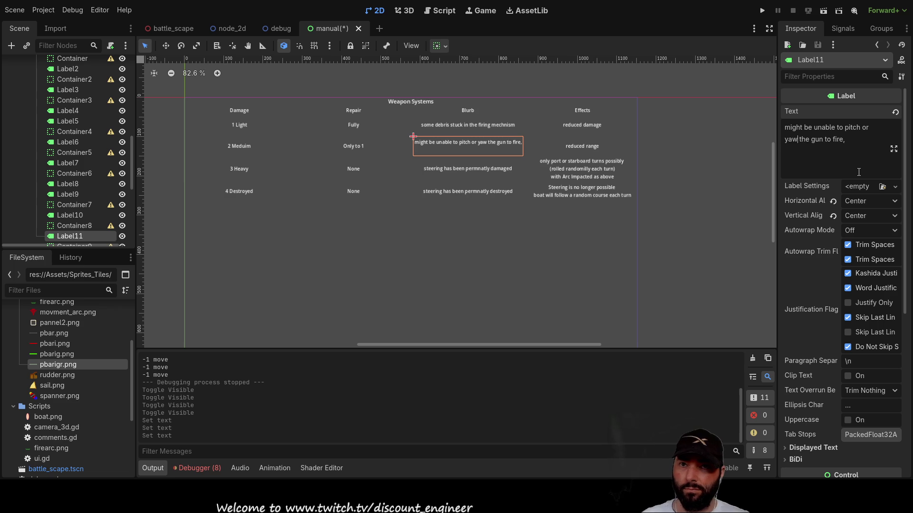
{"action": "key", "text": "Right"}
{"action": "key", "text": "Right"}
{"action": "key", "text": "Right"}
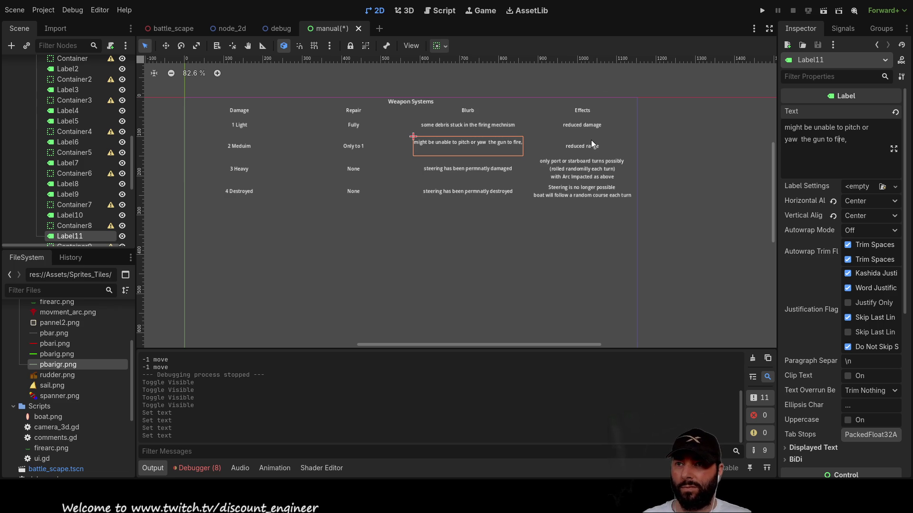
{"action": "left_click", "coordinate": [581, 147]}
- Change Label8's effect to 'reduced fire rate' with '(hits per volley)' on a second line
{"action": "left_click", "coordinate": [585, 125]}
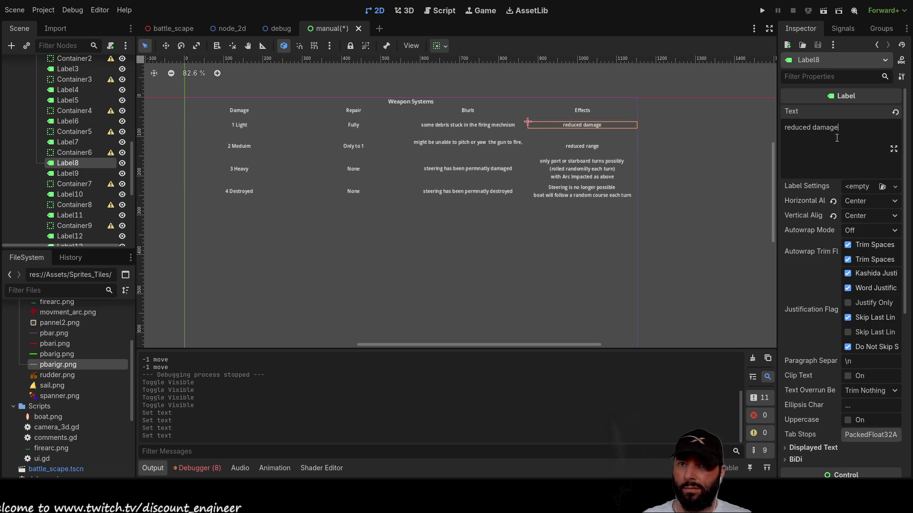
{"action": "left_click_drag", "start_coordinate": [839, 128], "coordinate": [812, 127]}
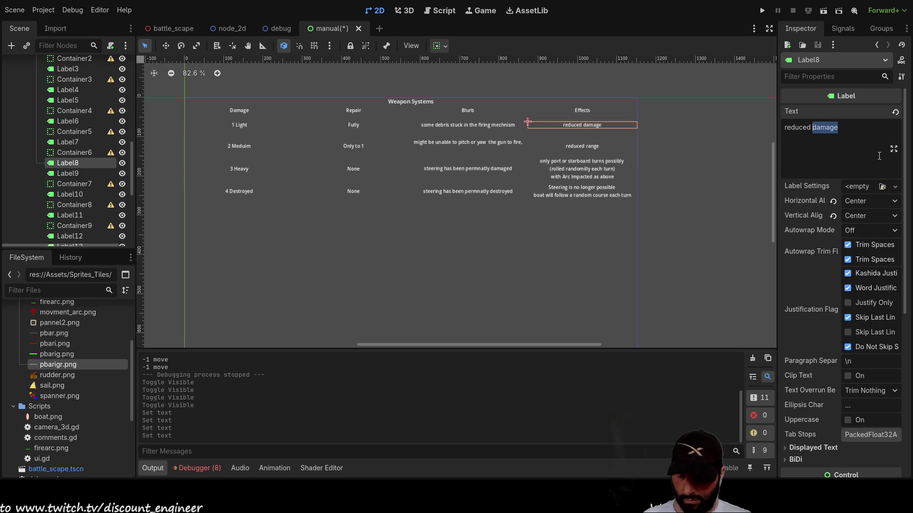
{"action": "type", "text": "fire rate"}
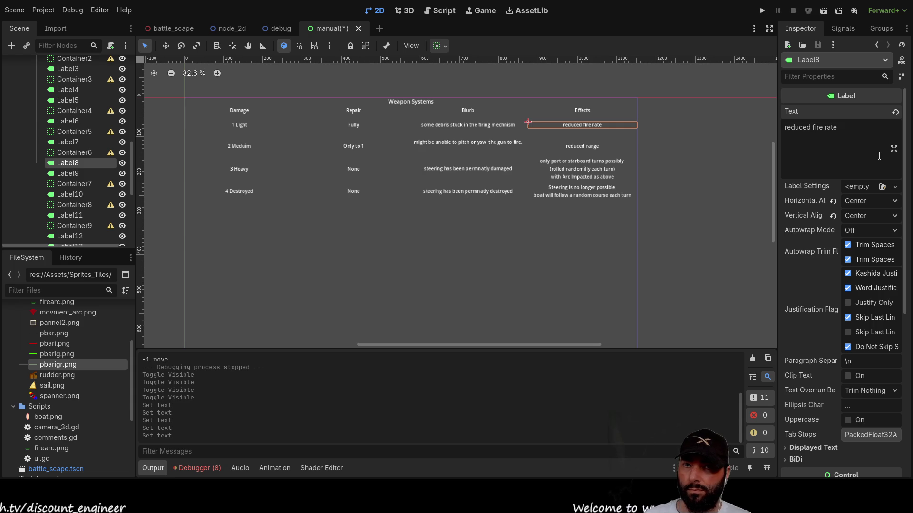
{"action": "key", "text": "Return"}
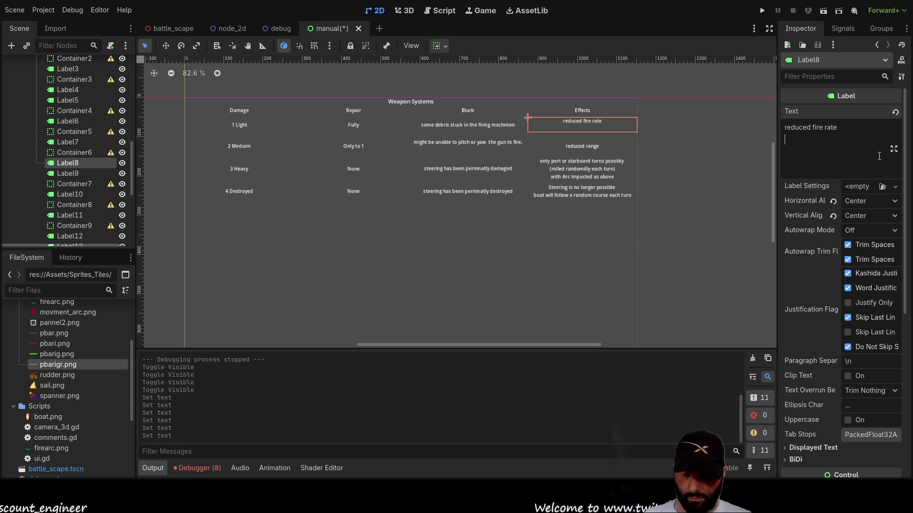
{"action": "type", "text": "()"}
{"action": "type", "text": "hits per "}
{"action": "type", "text": "t"}
{"action": "key", "text": "BackSpace"}
{"action": "type", "text": "volley"}
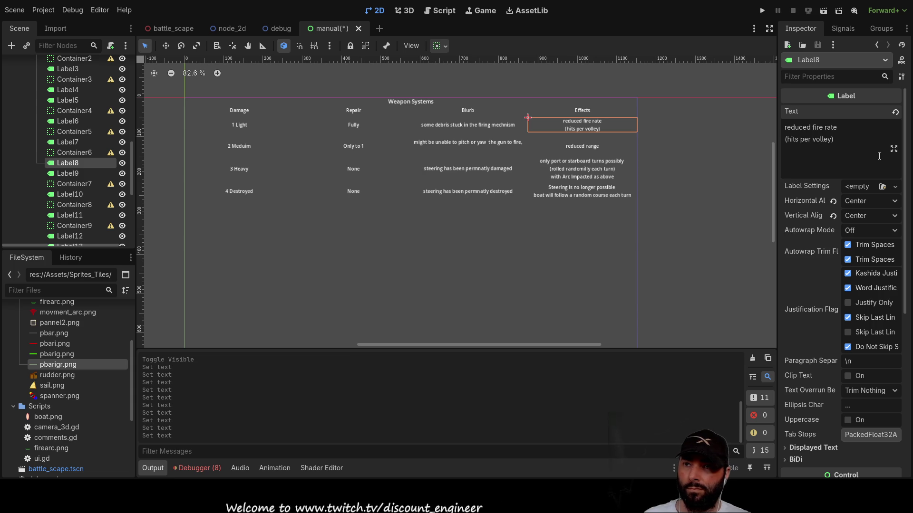
- Select the 'reduced range' effect label and inspect its text
{"action": "left_click", "coordinate": [589, 145]}
{"action": "left_click_drag", "start_coordinate": [830, 139], "coordinate": [765, 141]}
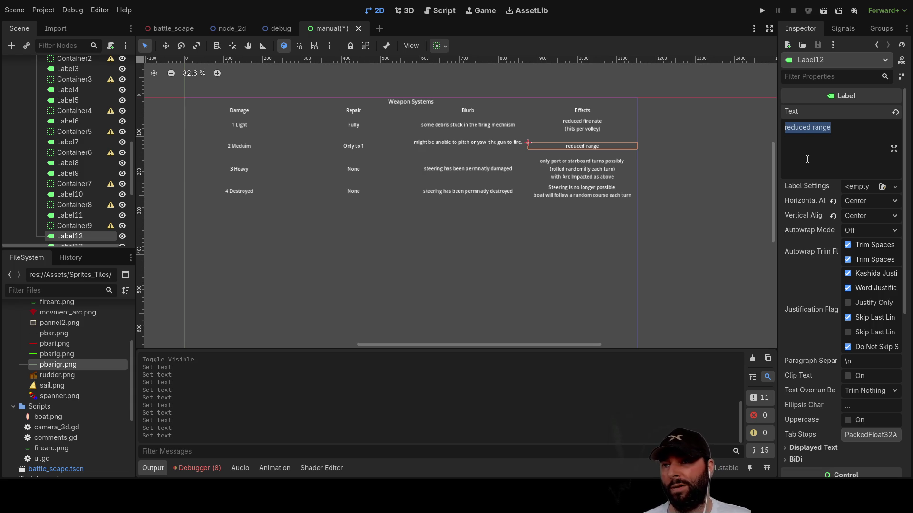
{"action": "left_click", "coordinate": [807, 159]}
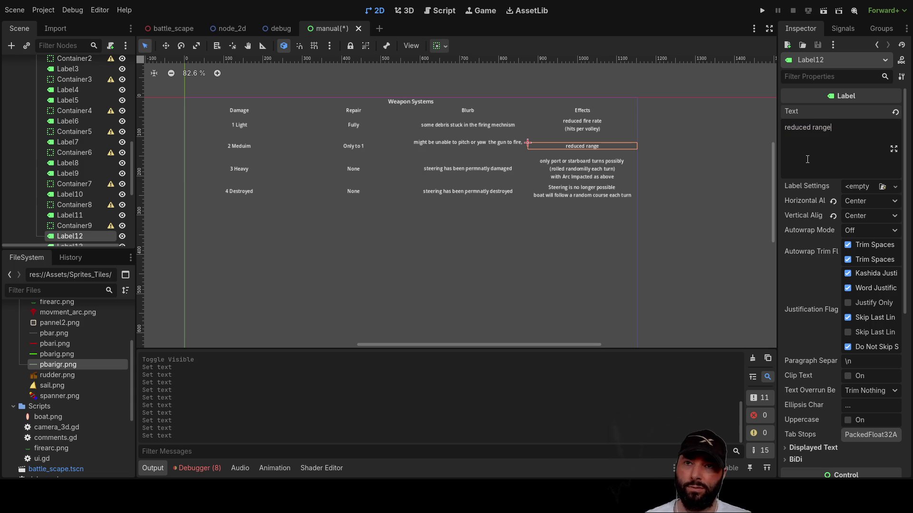
- Delete all text from the light-damage 'reduced fire rate' effect label
{"action": "key", "text": "shift+Left"}
{"action": "key", "text": "shift+Left"}
{"action": "key", "text": "shift+Left"}
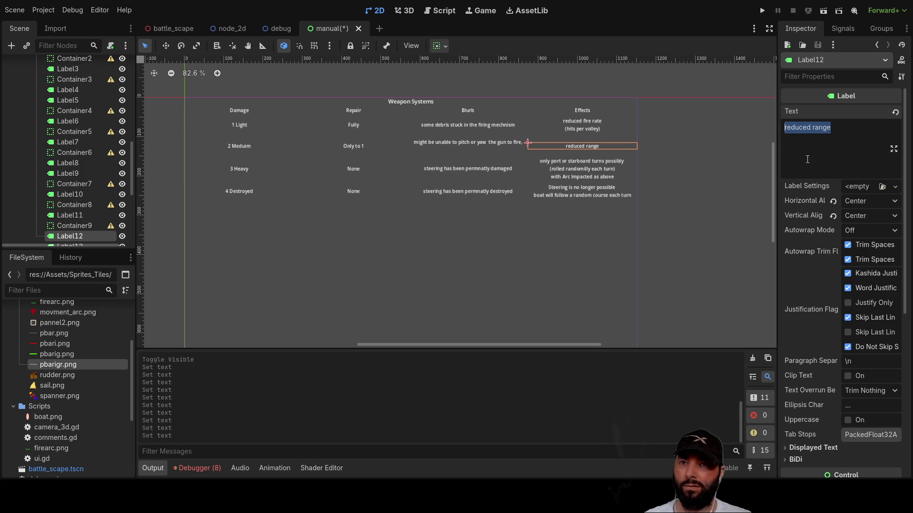
{"action": "left_click", "coordinate": [586, 124]}
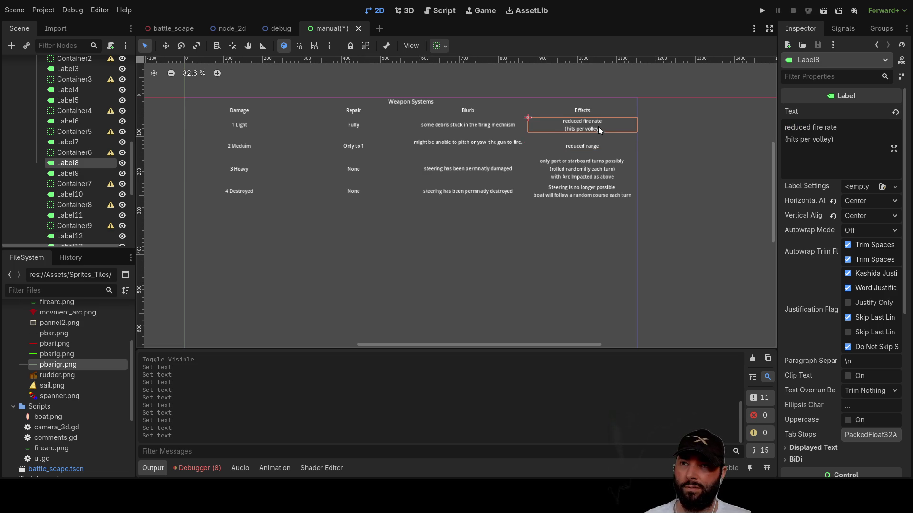
{"action": "left_click_drag", "start_coordinate": [838, 127], "coordinate": [764, 126]}
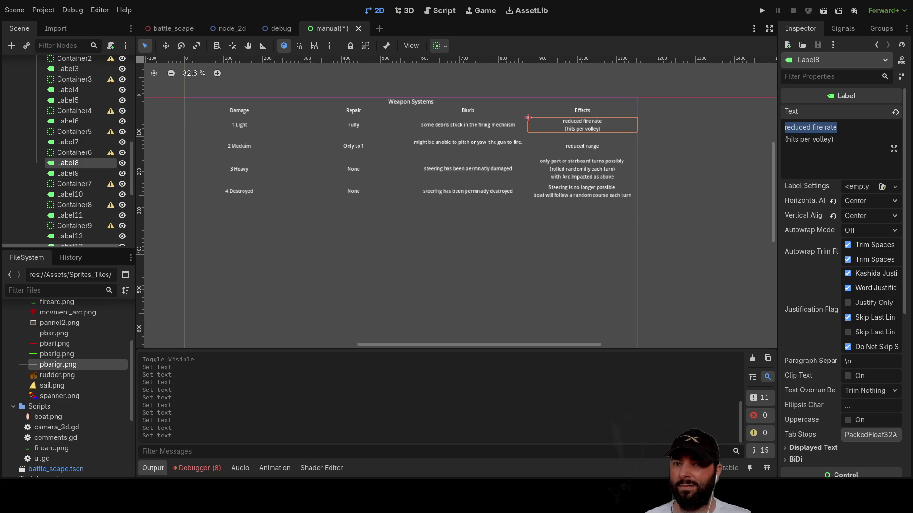
{"action": "key", "text": "Down"}
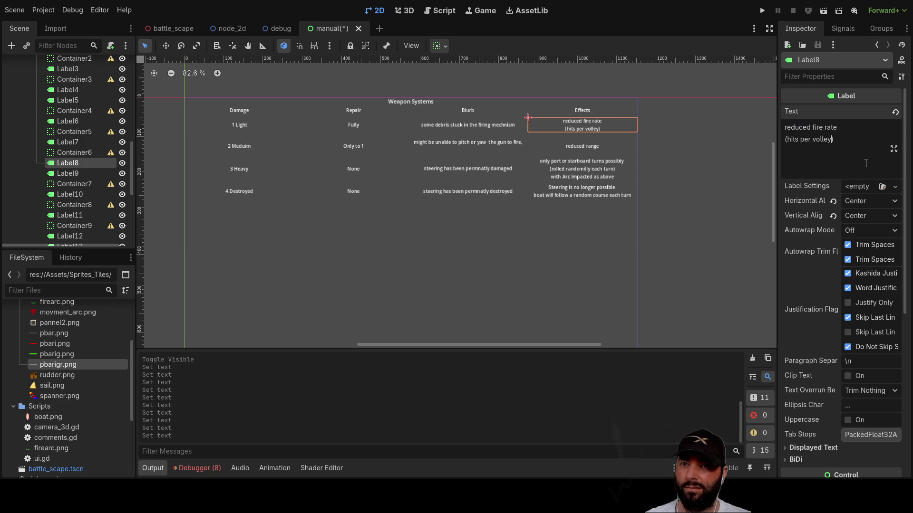
{"action": "key", "text": "ctrl+a"}
{"action": "key", "text": "BackSpace"}
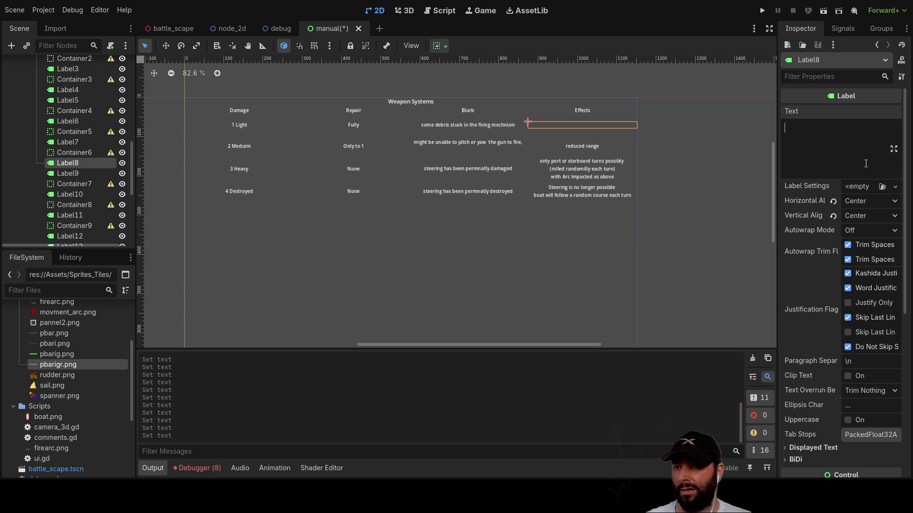
{"action": "left_click", "coordinate": [451, 170]}
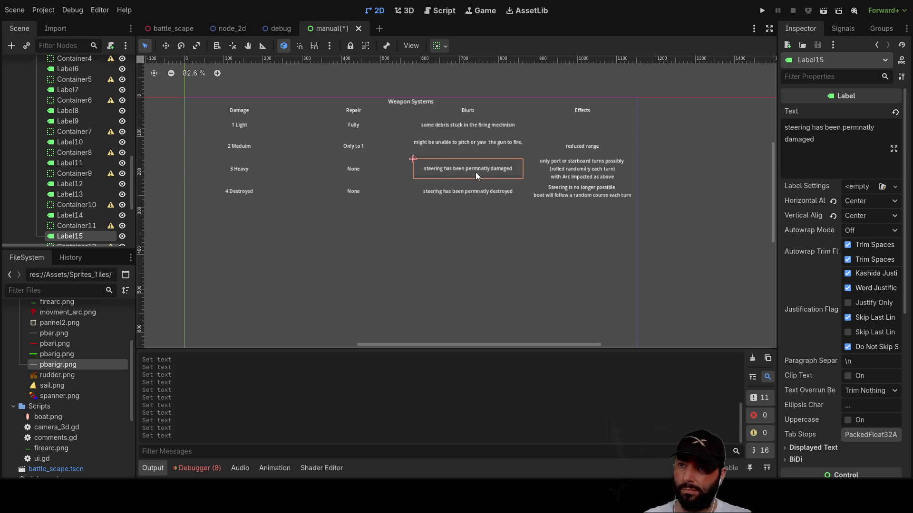
- Replace the Heavy row's steering blurb with 'gun servely damaged, operation unadvised'
{"action": "double_click", "coordinate": [821, 152]}
{"action": "key", "text": "ctrl+a"}
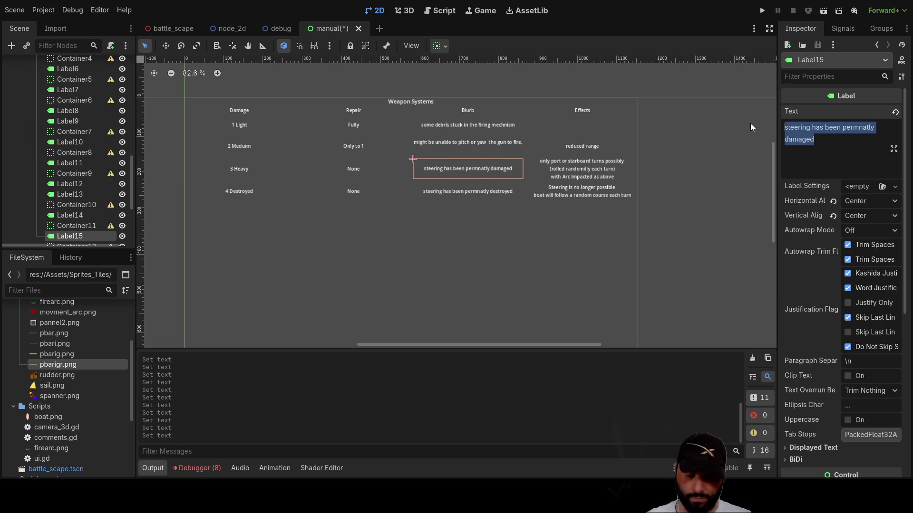
{"action": "key", "text": "BackSpace"}
{"action": "type", "text": "gu"}
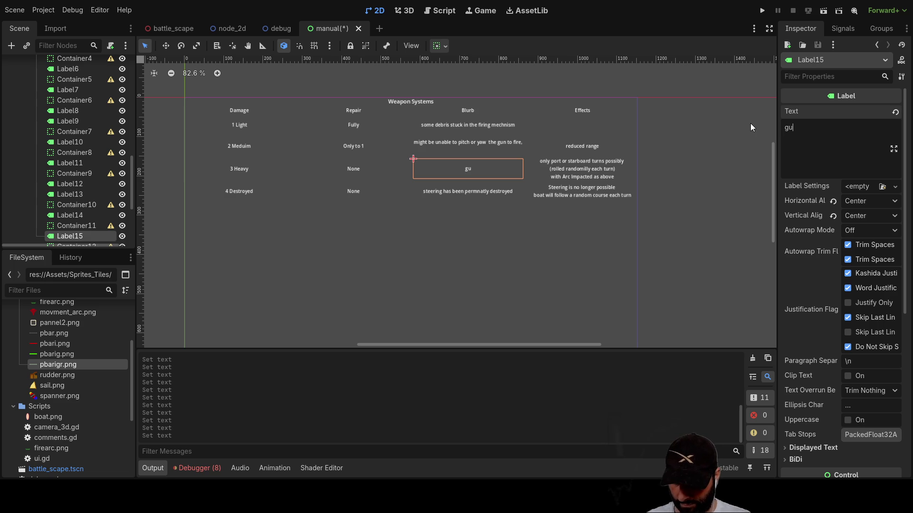
{"action": "type", "text": "n servel"}
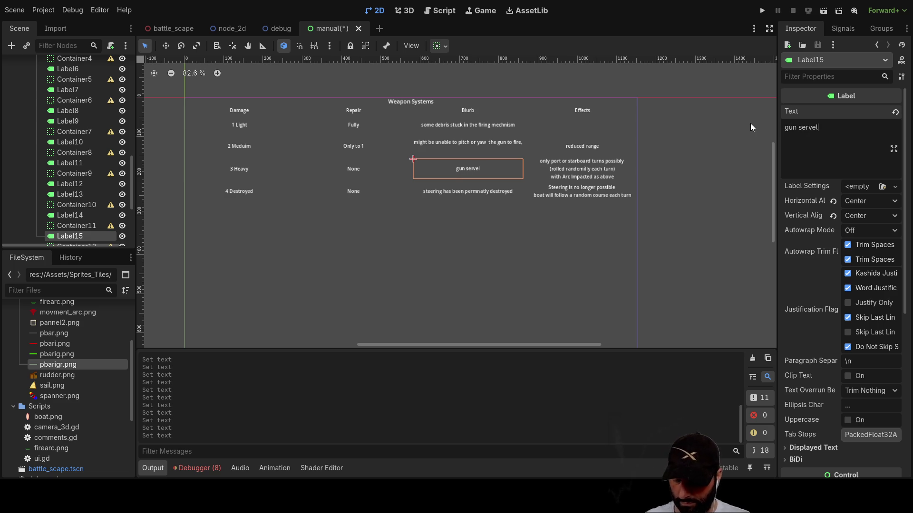
{"action": "type", "text": "y "}
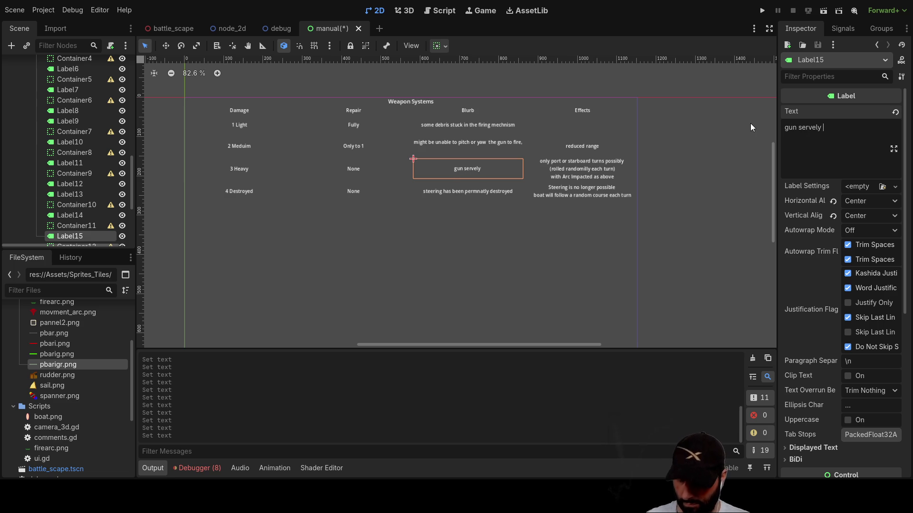
{"action": "type", "text": "damaged"}
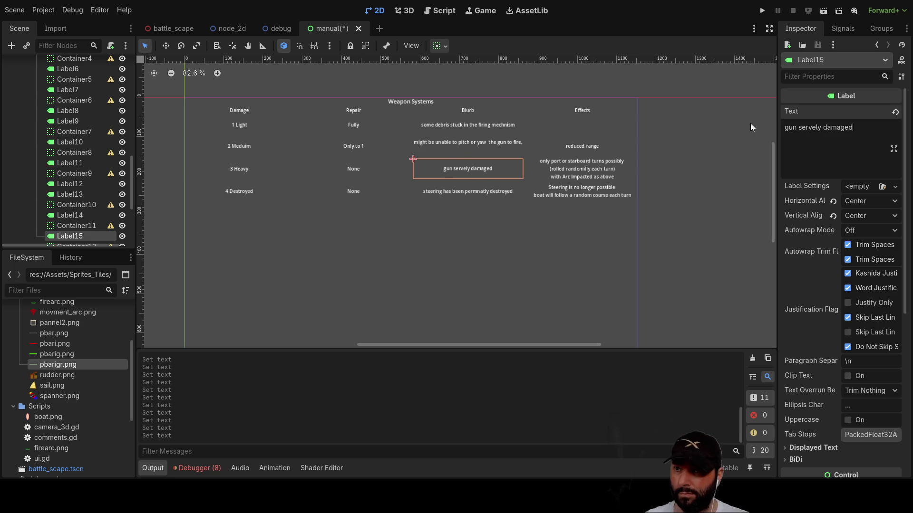
{"action": "type", "text": ", oper"}
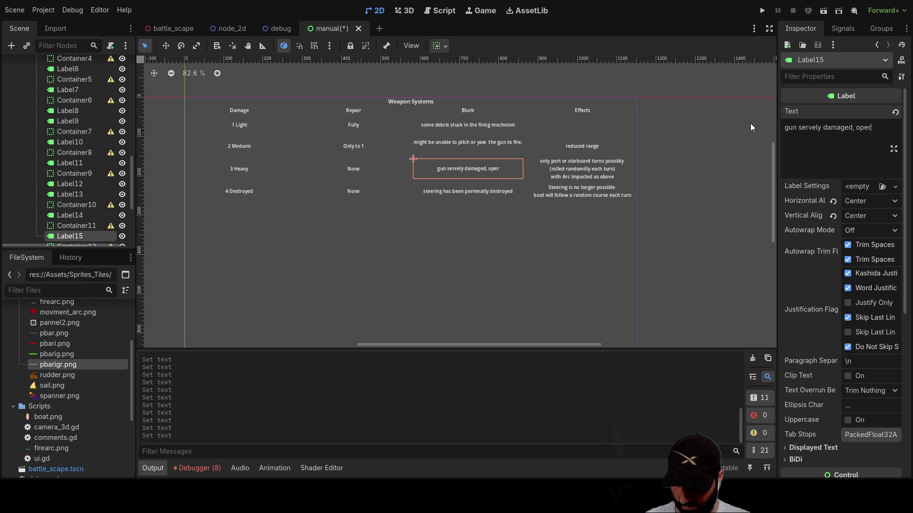
{"action": "type", "text": "ation una"}
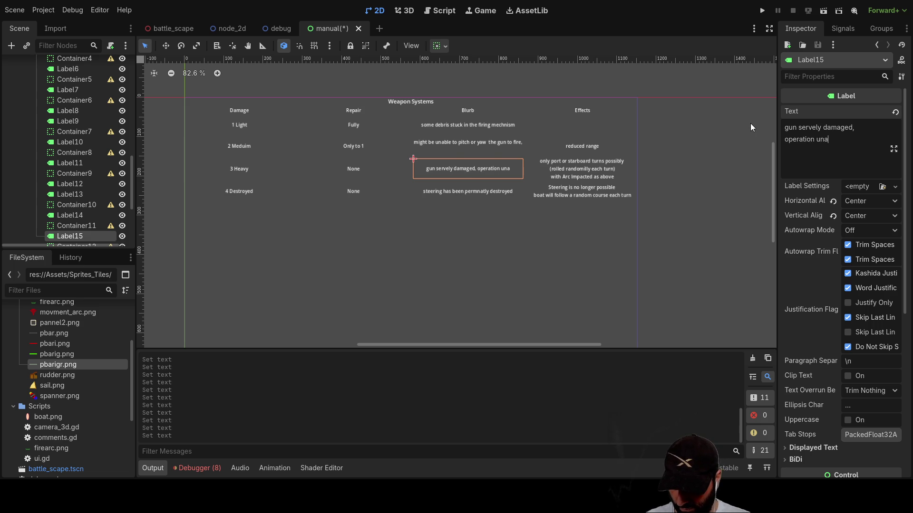
{"action": "type", "text": "dvised"}
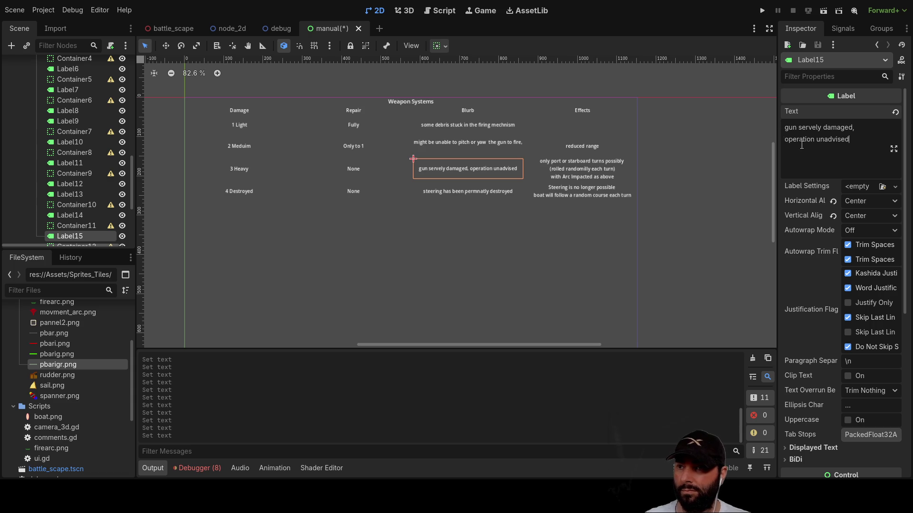
{"action": "key", "text": "ctrl+shift+Left"}
{"action": "key", "text": "ctrl+shift+Left"}
{"action": "key", "text": "ctrl+shift+Left"}
{"action": "key", "text": "BackSpace"}
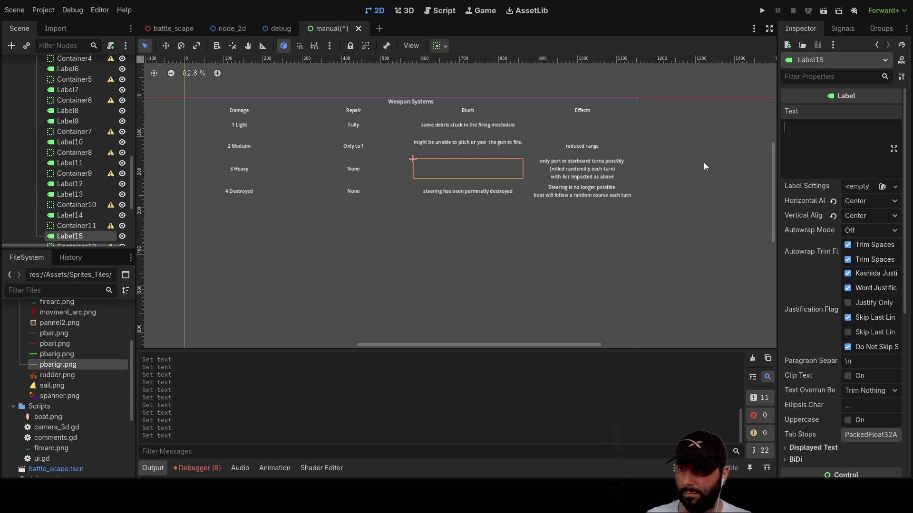
{"action": "key", "text": "ctrl+z"}
- Paste the gun blurb over the Destroyed row's steering text and trim it back to 'gun s'
{"action": "left_click", "coordinate": [472, 198]}
{"action": "left_click_drag", "start_coordinate": [817, 139], "coordinate": [752, 135]}
{"action": "type", "text": "gun servely damaged, operation unadvised"}
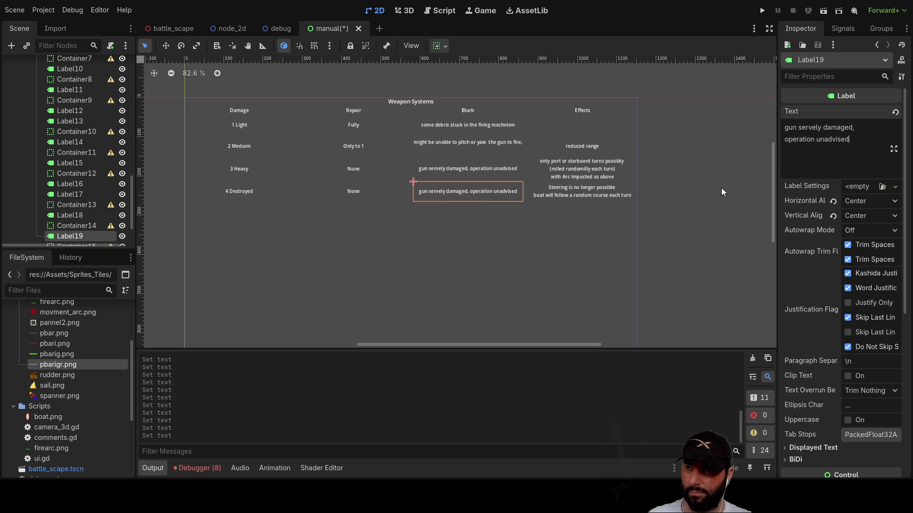
{"action": "double_click", "coordinate": [808, 128]}
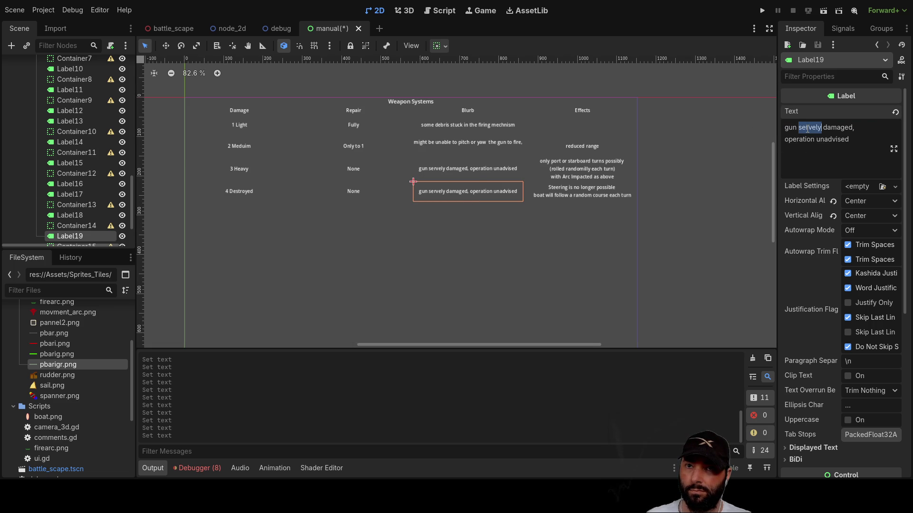
{"action": "left_click", "coordinate": [802, 128]}
{"action": "mouse_move", "coordinate": [801, 128]}
{"action": "left_mouse_down"}
{"action": "mouse_move", "coordinate": [835, 127]}
{"action": "mouse_move", "coordinate": [833, 138]}
{"action": "left_mouse_up"}
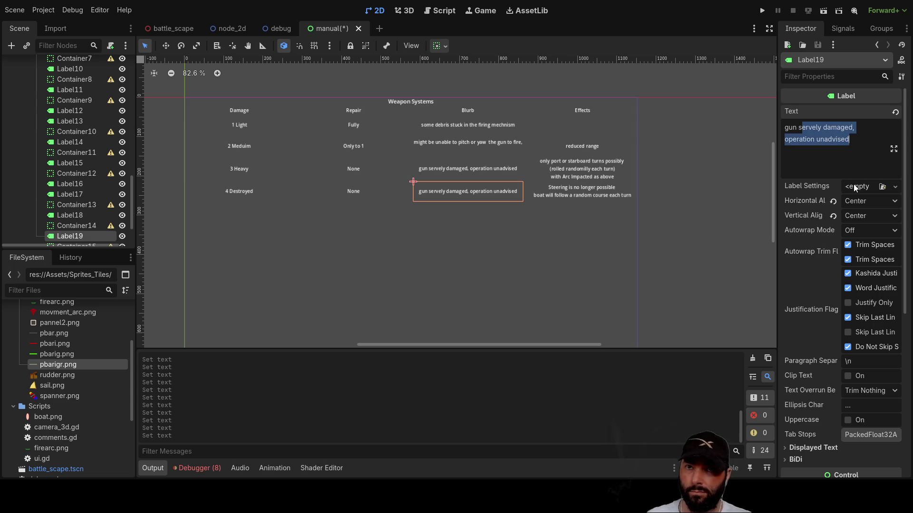
{"action": "key", "text": "BackSpace"}
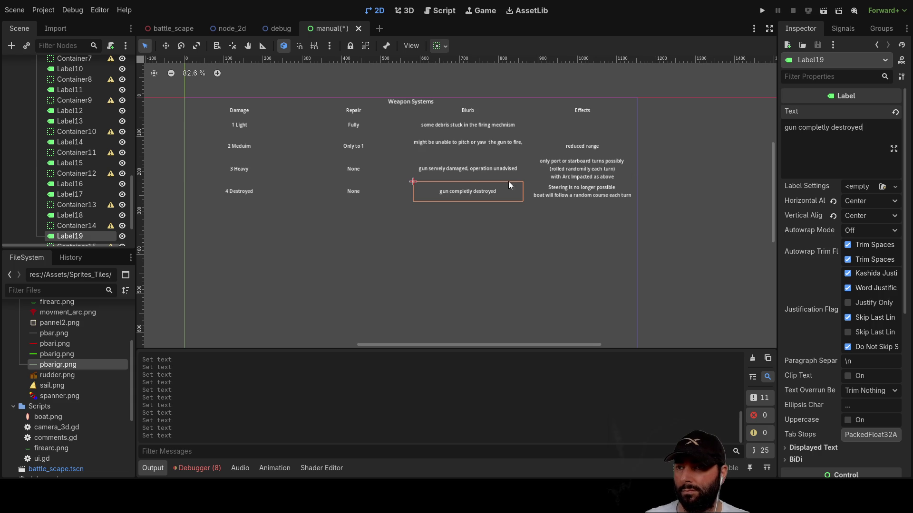
{"action": "left_click", "coordinate": [466, 172]}
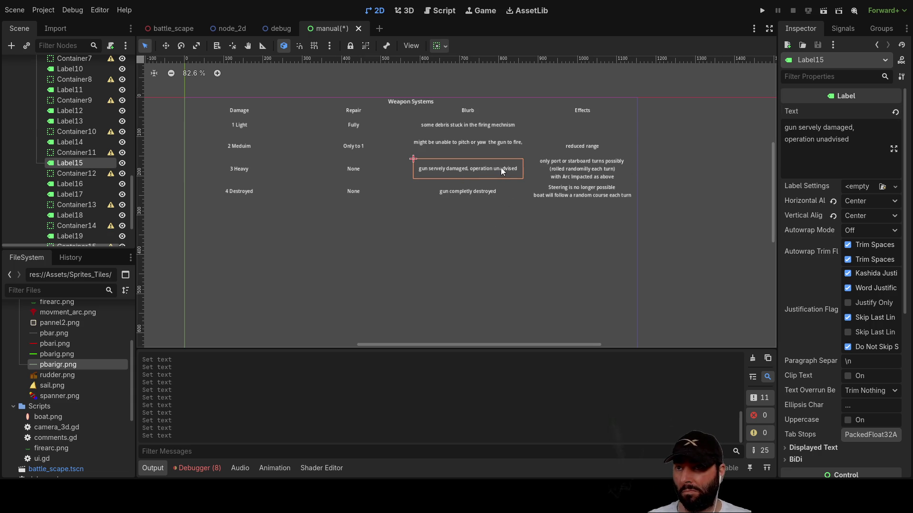
- Delete the Medium row's 'reduced range' Effects text
{"action": "left_click", "coordinate": [857, 140]}
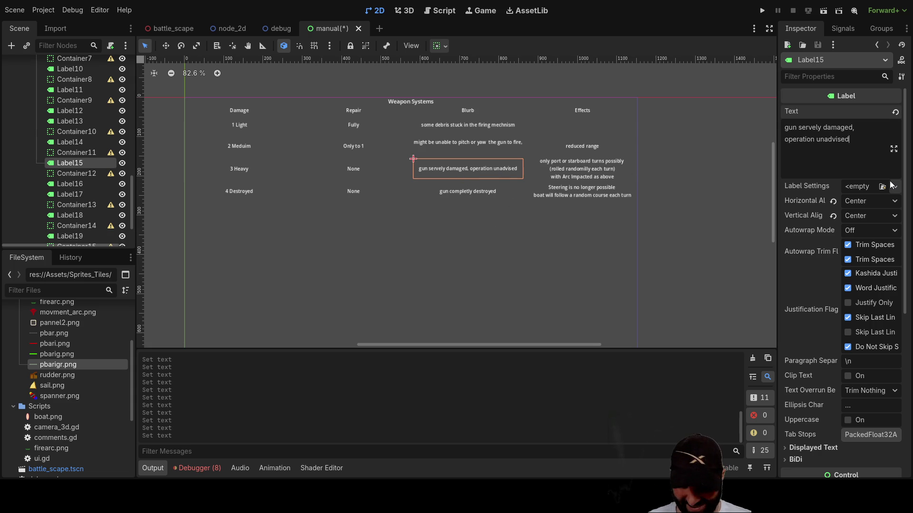
{"action": "left_click", "coordinate": [597, 127]}
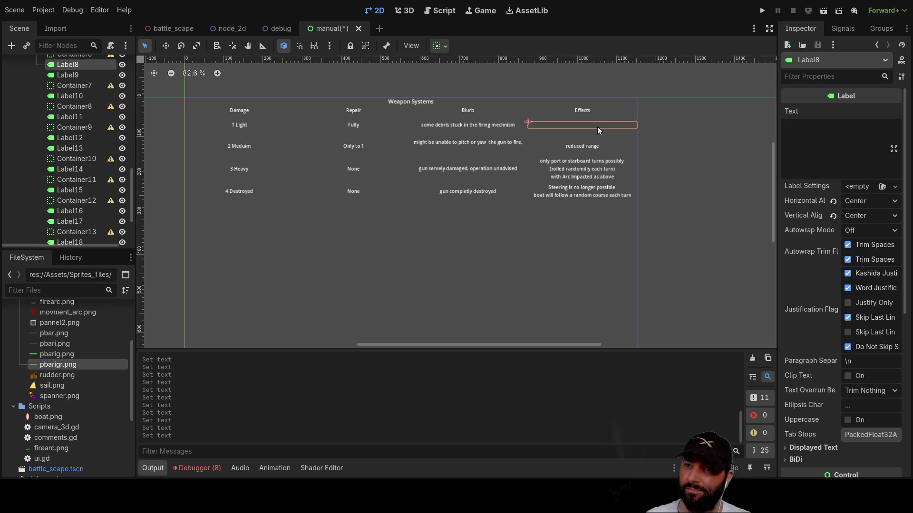
{"action": "left_click", "coordinate": [590, 146]}
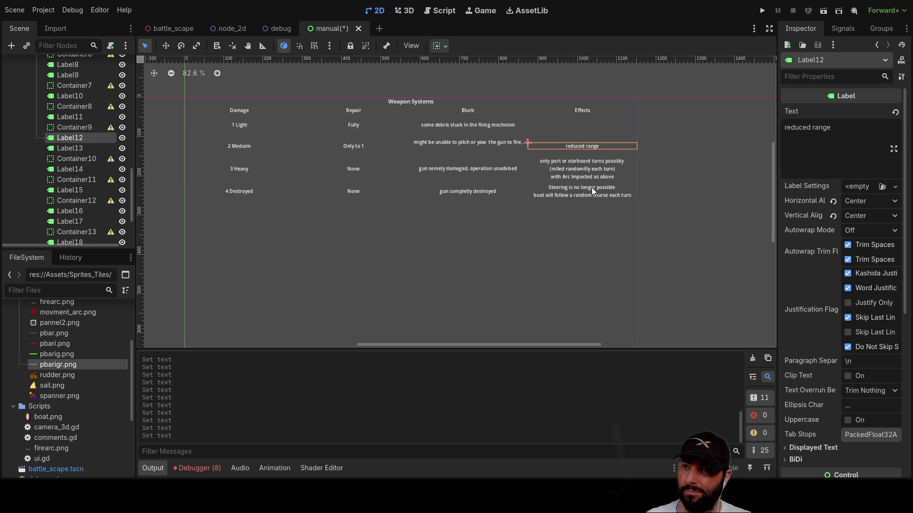
{"action": "left_click", "coordinate": [843, 128]}
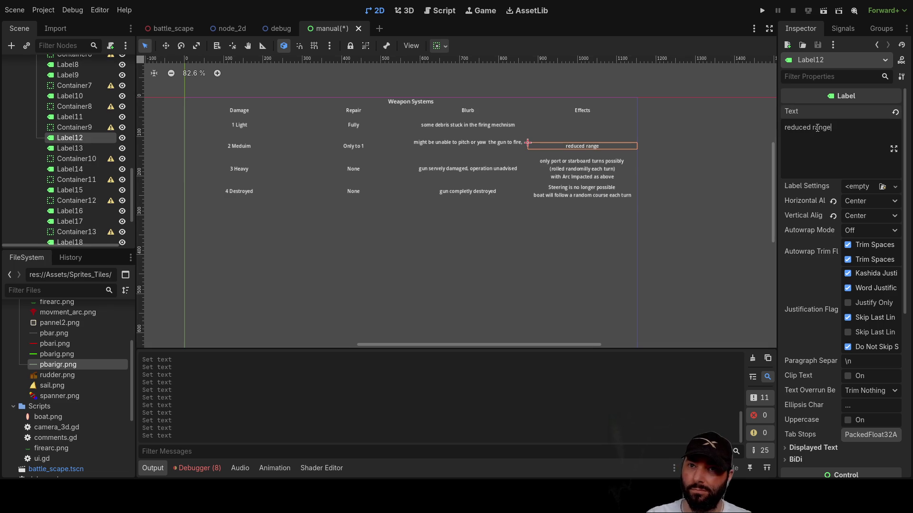
{"action": "key", "text": "BackSpace"}
- Clear the Heavy row's Effects text and the Destroyed row's steering-lost effect
{"action": "left_click", "coordinate": [588, 167]}
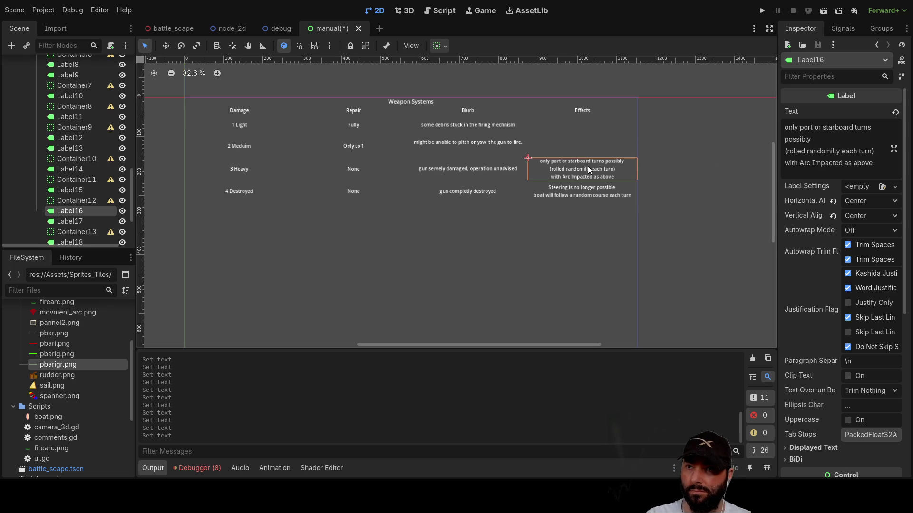
{"action": "left_click", "coordinate": [842, 159]}
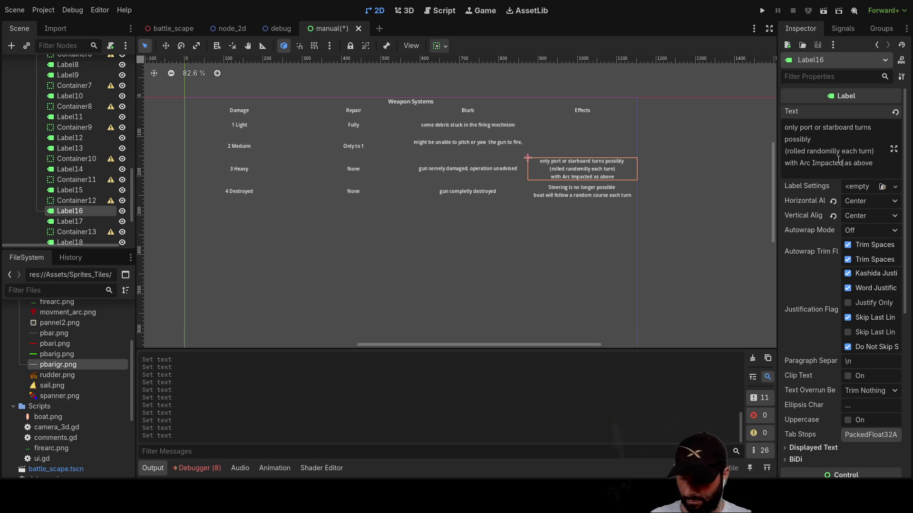
{"action": "key", "text": "ctrl+a"}
{"action": "key", "text": "BackSpace"}
{"action": "left_click", "coordinate": [578, 190]}
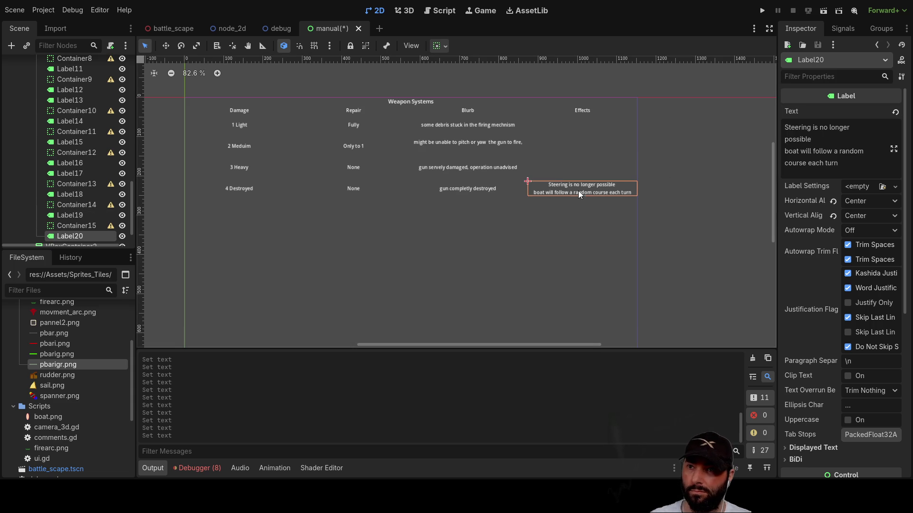
{"action": "left_click_drag", "start_coordinate": [849, 172], "coordinate": [747, 109]}
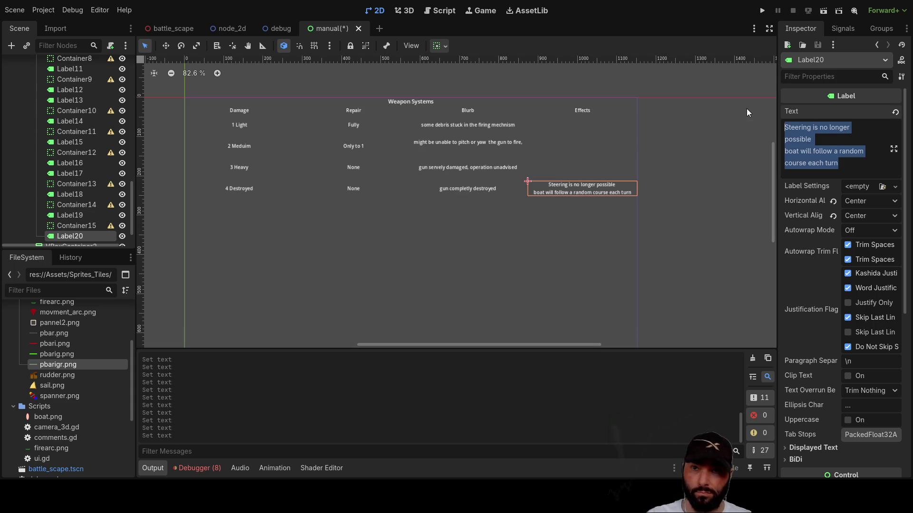
{"action": "key", "text": "BackSpace"}
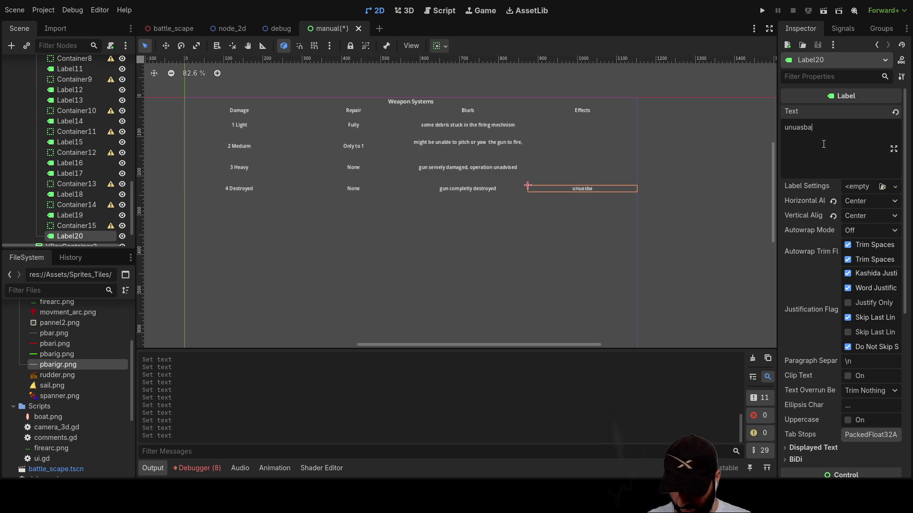
{"action": "type", "text": "unuasbale"}
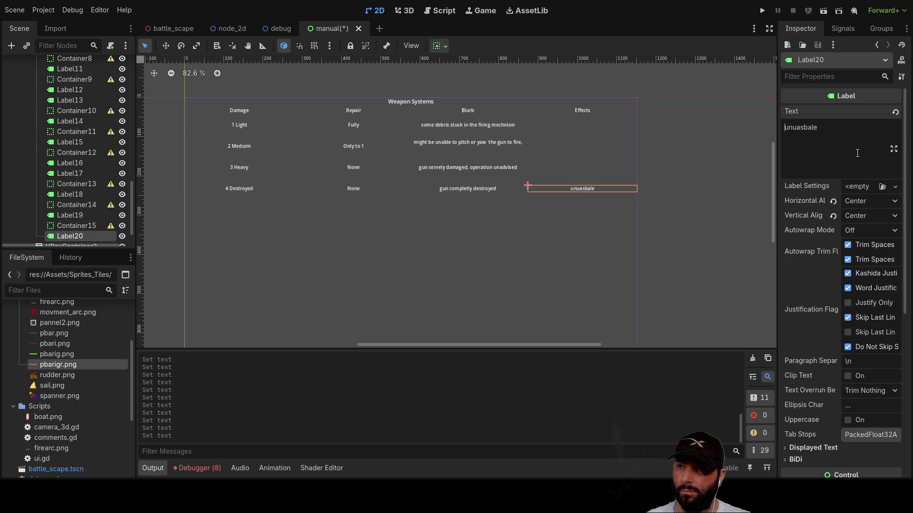
- Enter 'chance for a catrostphic missfire, and as above' as the Heavy row's Effects text
{"action": "left_click", "coordinate": [561, 172]}
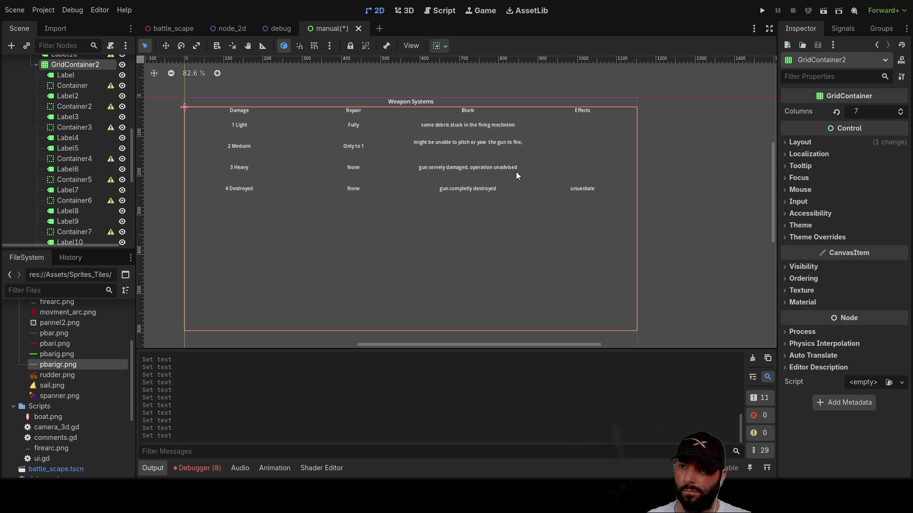
{"action": "left_click", "coordinate": [518, 169]}
{"action": "left_click", "coordinate": [556, 169]}
{"action": "left_click", "coordinate": [804, 154]}
{"action": "type", "text": "chance for a catrostphic missfire, and as above"}
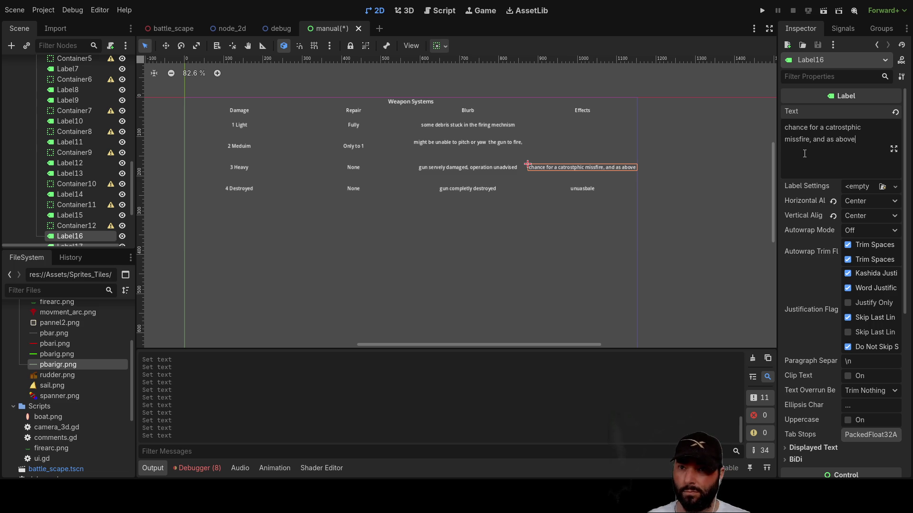
{"action": "left_click", "coordinate": [344, 167]}
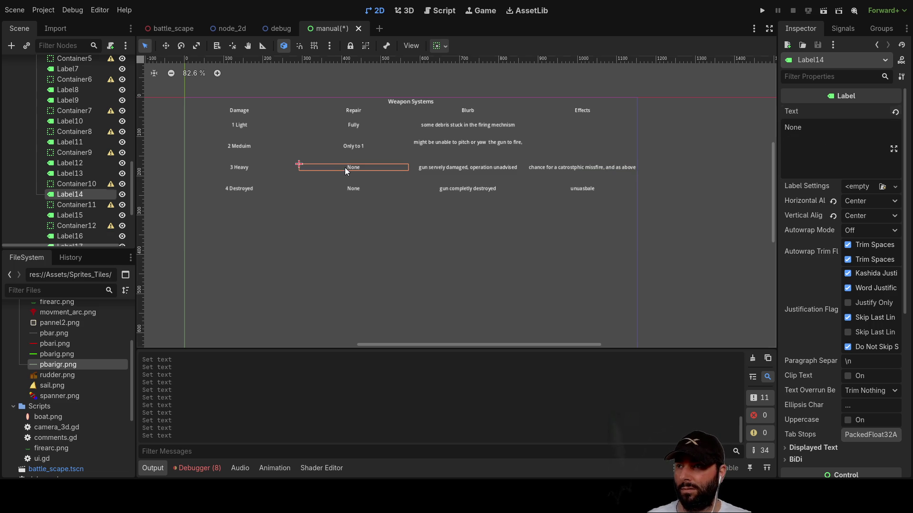
{"action": "left_click", "coordinate": [355, 147]}
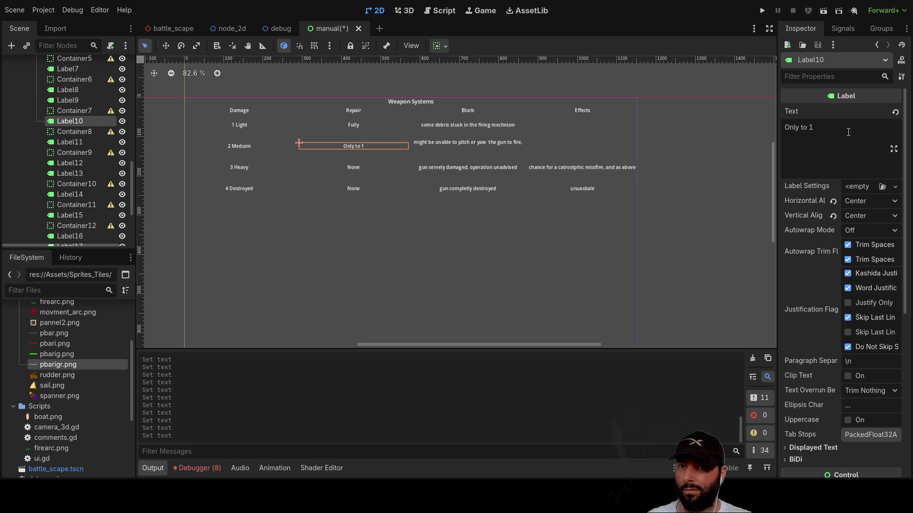
- Replace the Heavy row's Repair text 'None' with 'Only to 2'
{"action": "triple_click", "coordinate": [803, 127]}
{"action": "key", "text": "ctrl+c"}
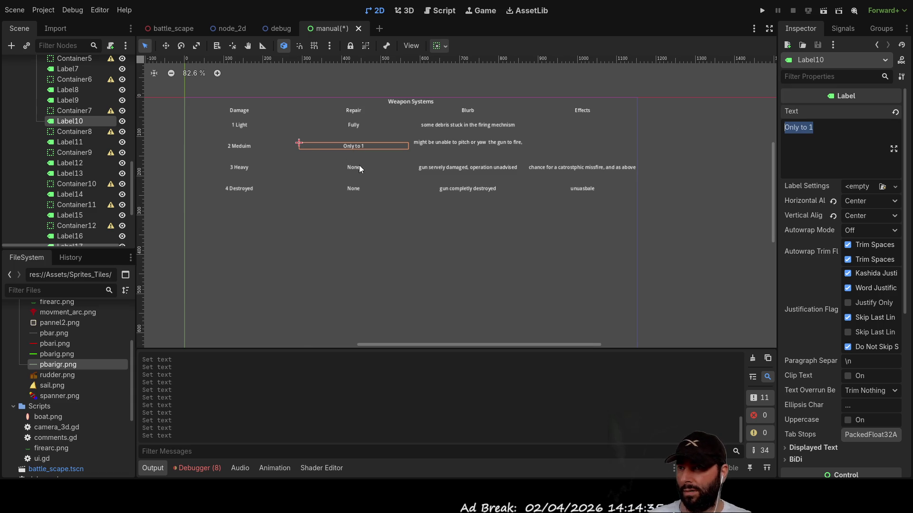
{"action": "left_click", "coordinate": [357, 166]}
{"action": "triple_click", "coordinate": [793, 128]}
{"action": "key", "text": "ctrl+v"}
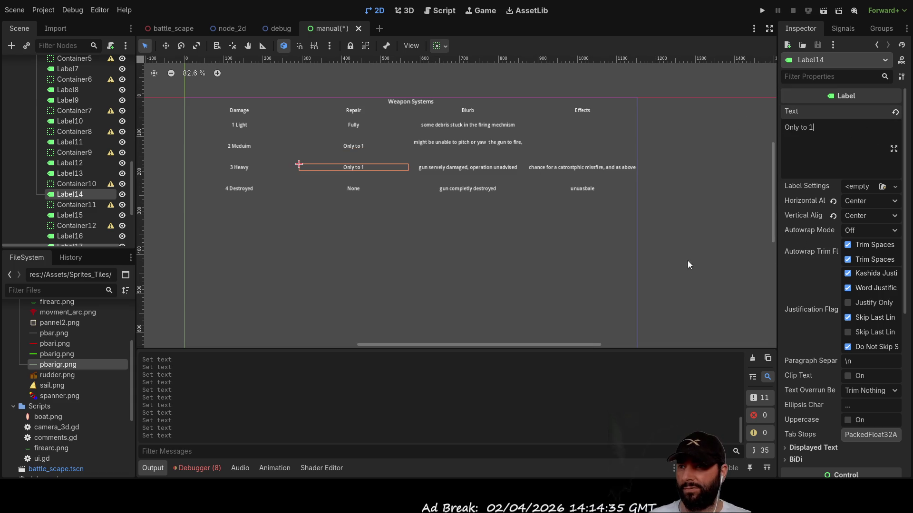
{"action": "key", "text": "BackSpace"}
{"action": "type", "text": "2"}
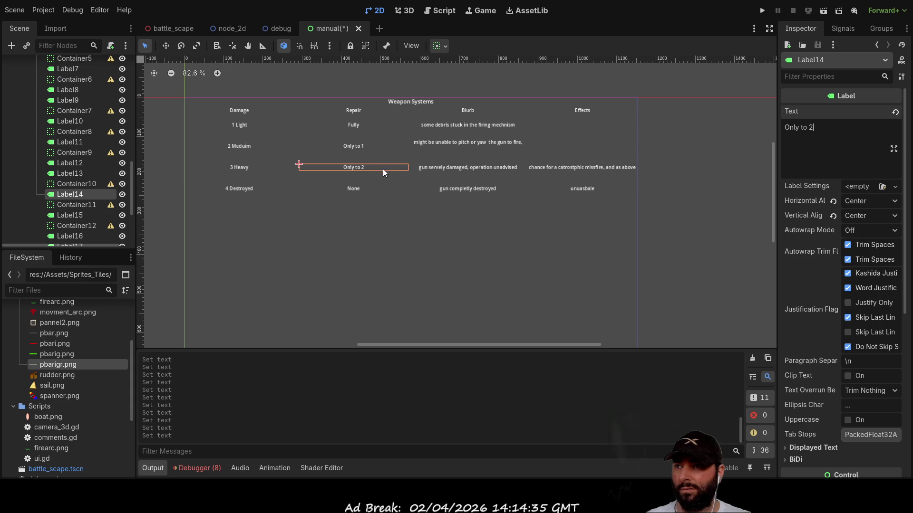
- Change the Medium row's Repair text from 'Only to 1' to 'Only to Light Damage'
{"action": "left_click", "coordinate": [356, 147]}
{"action": "left_click", "coordinate": [355, 121]}
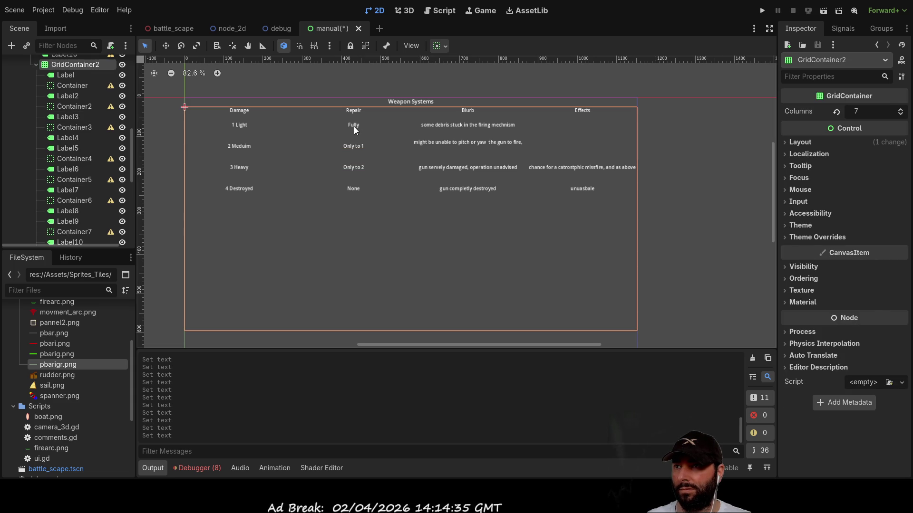
{"action": "left_click", "coordinate": [356, 122]}
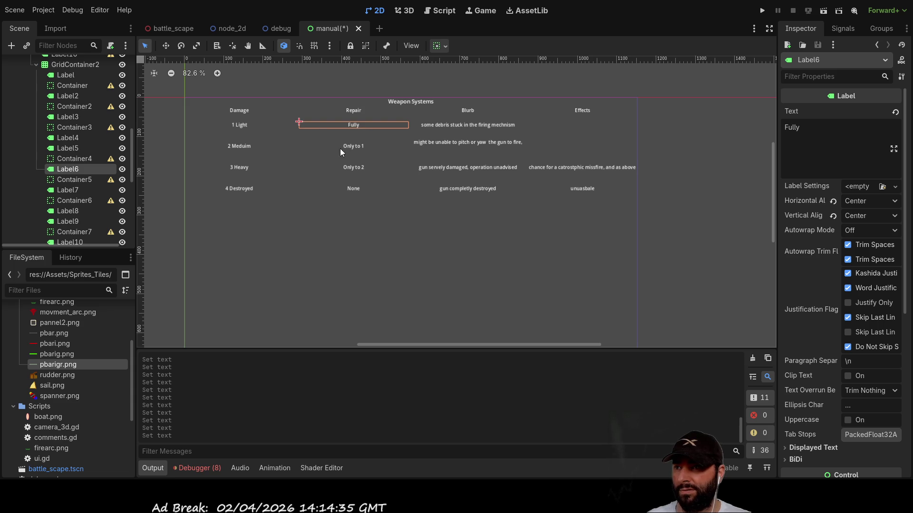
{"action": "left_click", "coordinate": [356, 147]}
{"action": "left_click", "coordinate": [863, 133]}
{"action": "key", "text": "BackSpace"}
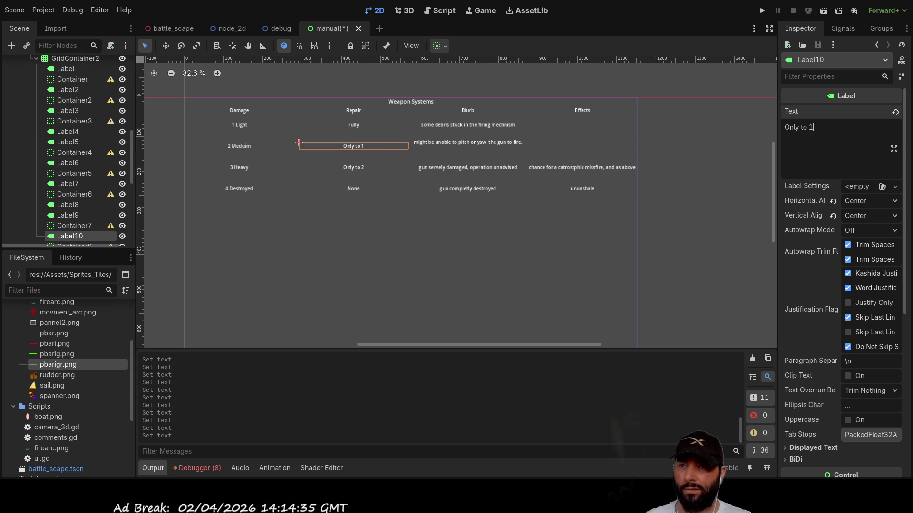
{"action": "type", "text": "Light damage"}
{"action": "key", "text": "Left"}
{"action": "key", "text": "Left"}
{"action": "key", "text": "Left"}
{"action": "type", "text": "D"}
{"action": "key", "text": "End"}
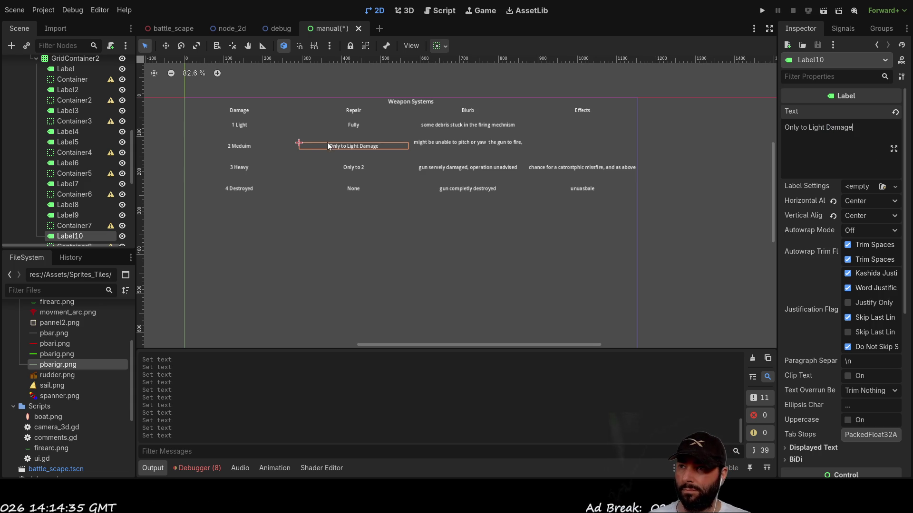
- Change the Heavy row's Repair text from 'Only to 2' to 'Only to Medium Damage'
{"action": "left_click", "coordinate": [342, 166]}
{"action": "left_click", "coordinate": [357, 143]}
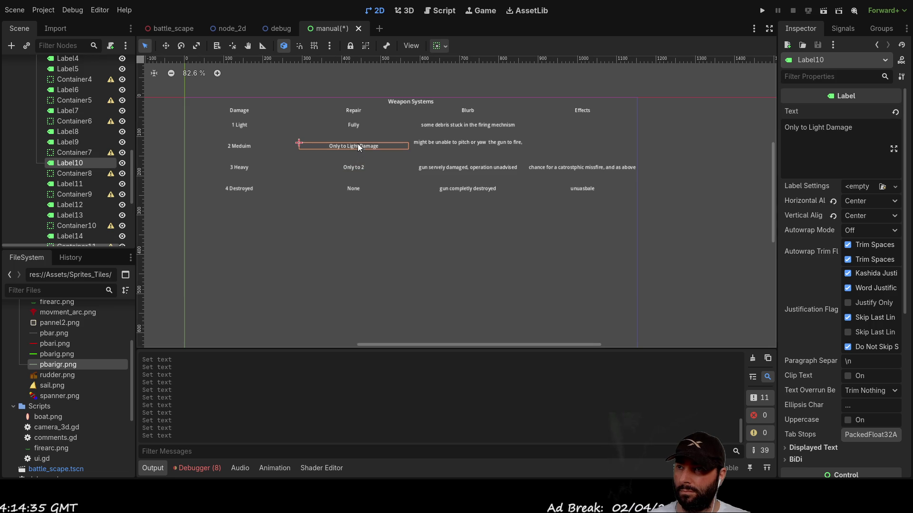
{"action": "left_click", "coordinate": [355, 125]}
{"action": "left_click", "coordinate": [353, 158]}
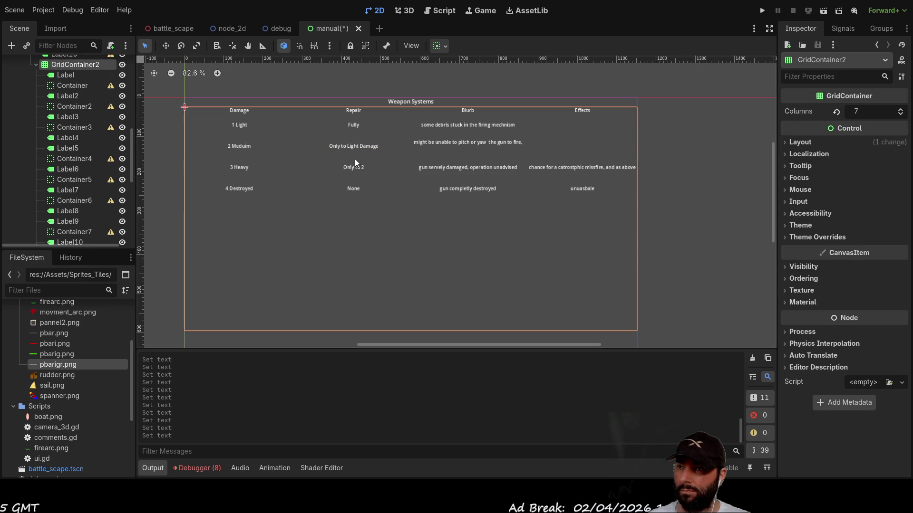
{"action": "left_click", "coordinate": [355, 167]}
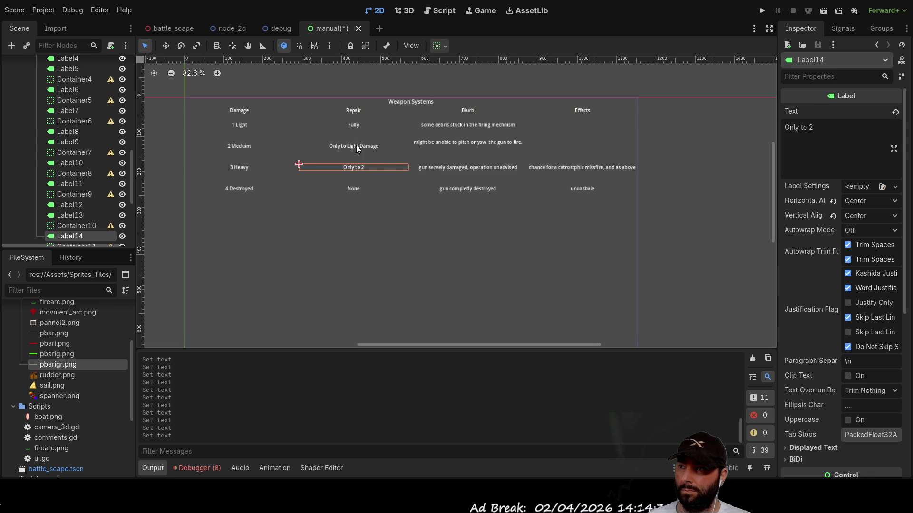
{"action": "left_click", "coordinate": [838, 139]}
{"action": "key", "text": "BackSpace"}
{"action": "type", "text": "medium da"}
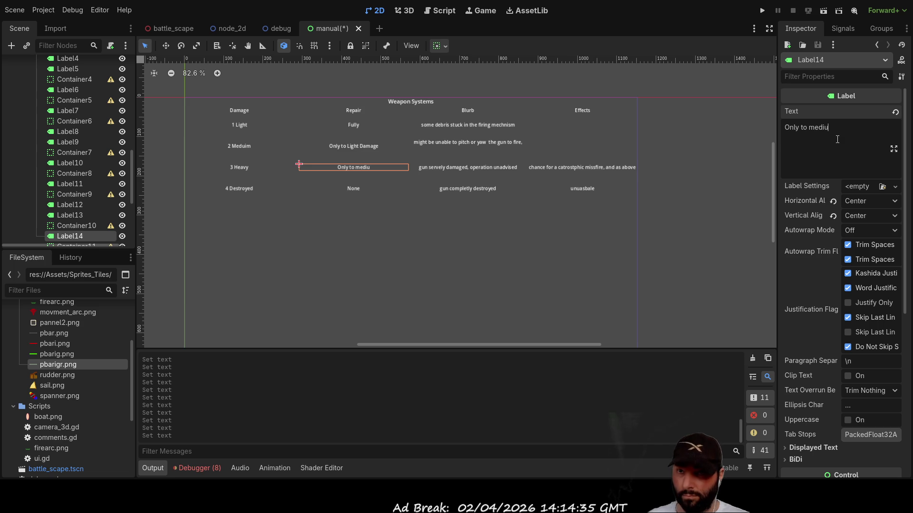
{"action": "type", "text": "mage"}
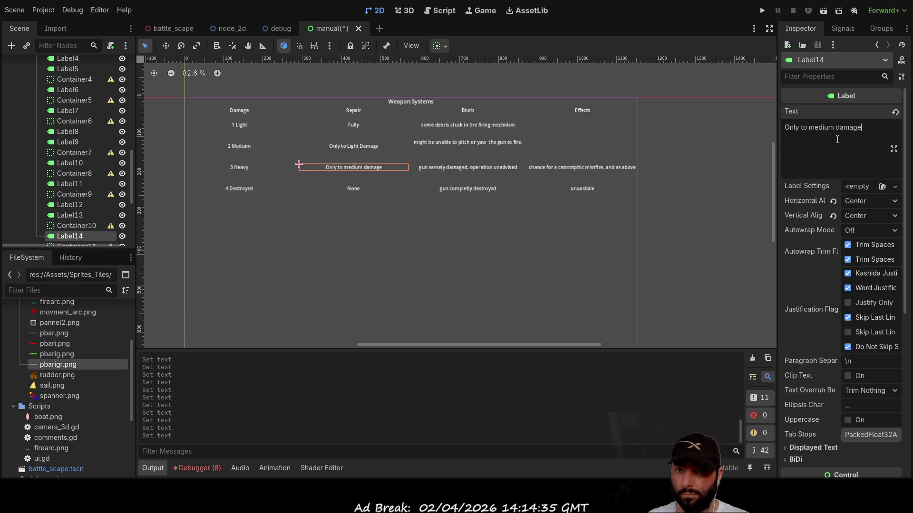
{"action": "key", "text": "ctrl+Left"}
{"action": "key", "text": "ctrl+Left"}
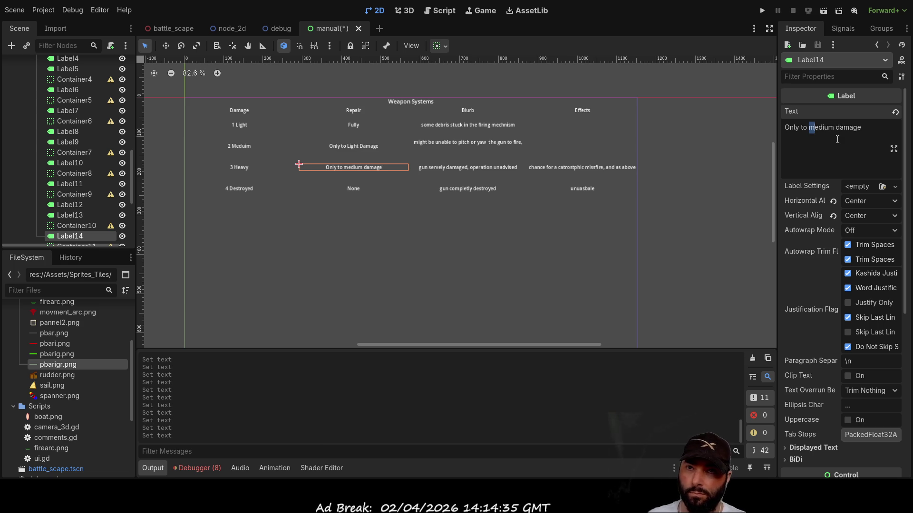
{"action": "key", "text": "Delete"}
{"action": "type", "text": "M"}
{"action": "key", "text": "ctrl+Right"}
{"action": "key", "text": "Delete"}
{"action": "type", "text": "D"}
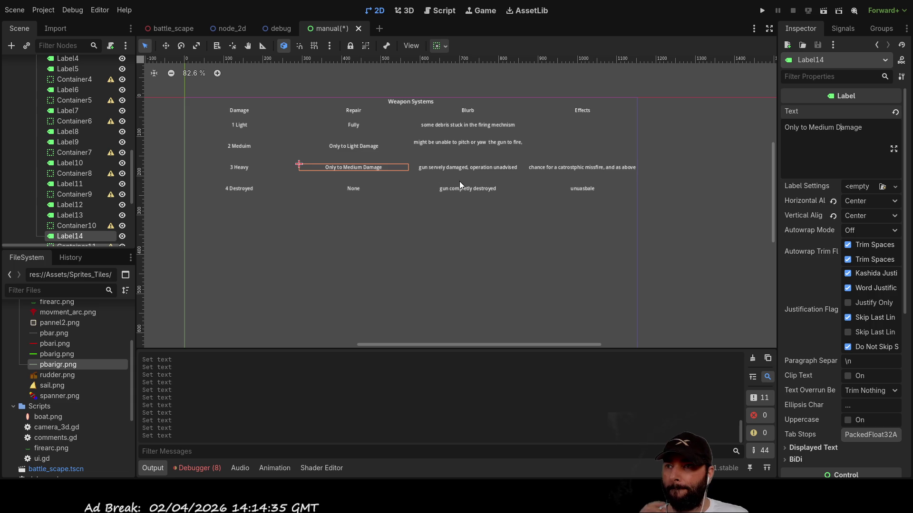
- Make the 'sub systems' heading visible in the Scene tree
{"action": "left_click", "coordinate": [350, 188]}
{"action": "scroll", "coordinate": [87, 172], "scroll_direction": "up", "scroll_amount": 10}
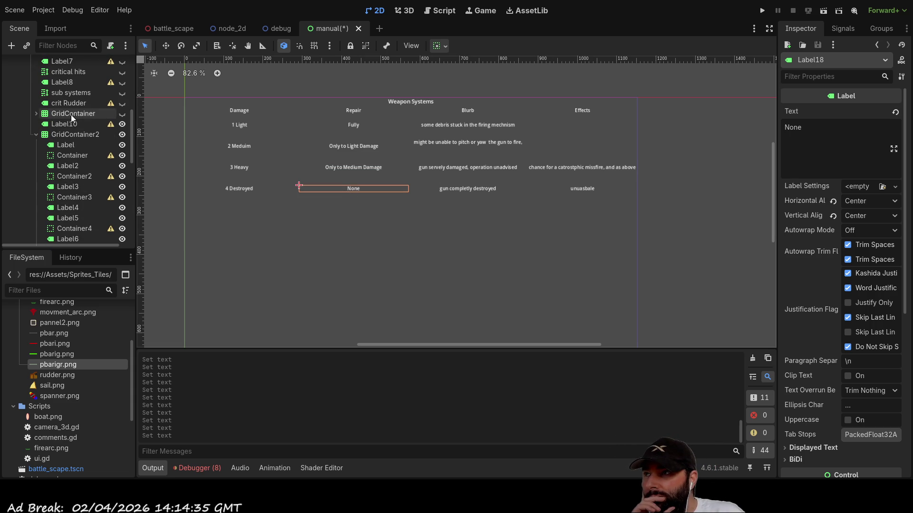
{"action": "left_click", "coordinate": [71, 104]}
{"action": "scroll", "coordinate": [75, 150], "scroll_direction": "up", "scroll_amount": 3}
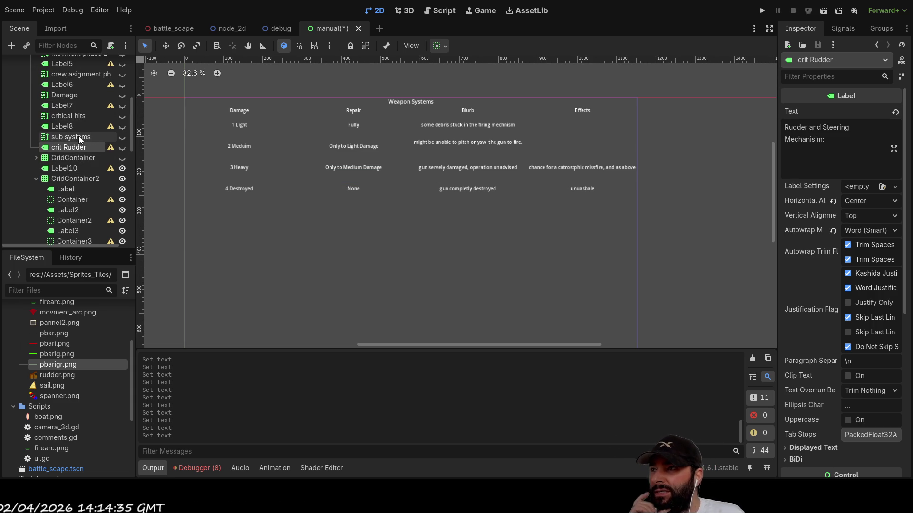
{"action": "left_click", "coordinate": [122, 137]}
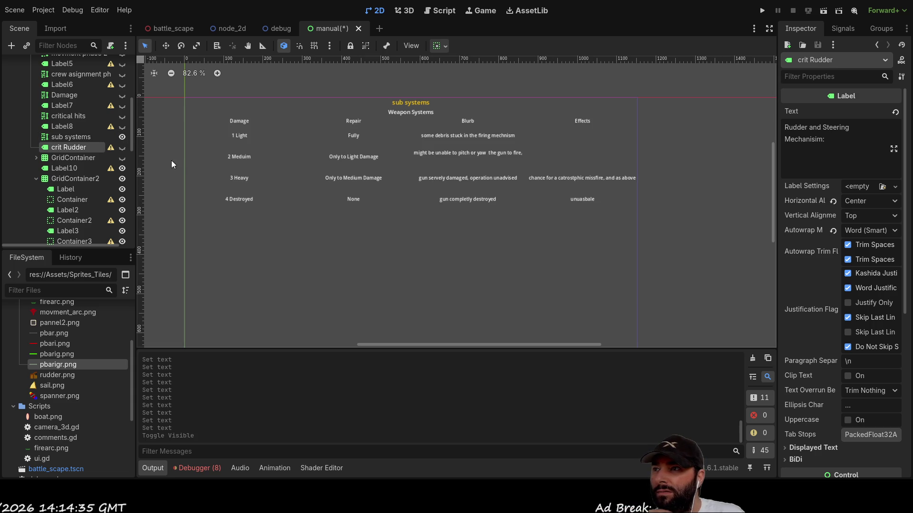
- Make the Critical hits explanation paragraph visible and select it
{"action": "left_click", "coordinate": [73, 158]}
{"action": "left_click", "coordinate": [74, 135]}
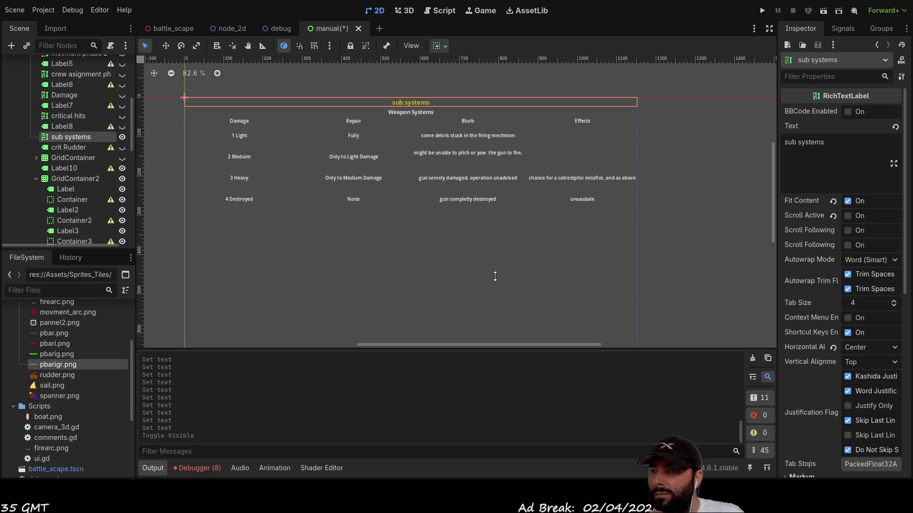
{"action": "left_click", "coordinate": [122, 127]}
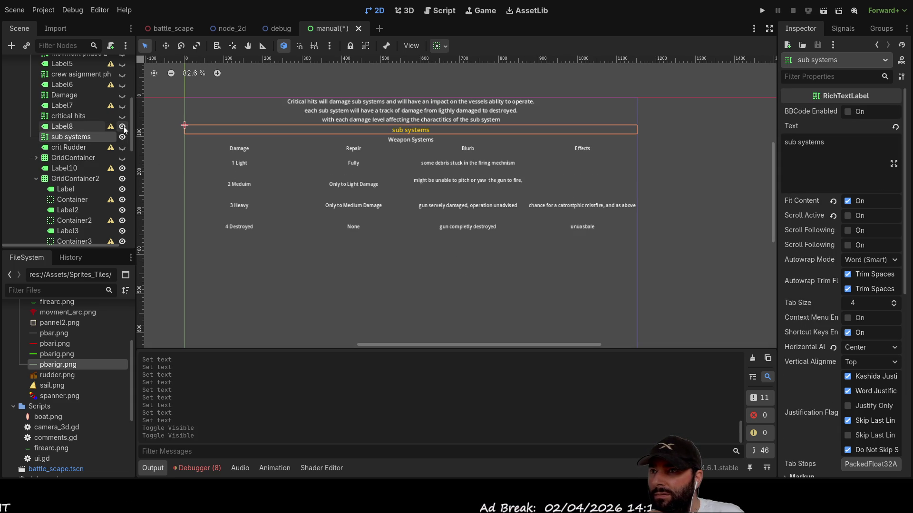
{"action": "left_click", "coordinate": [379, 109]}
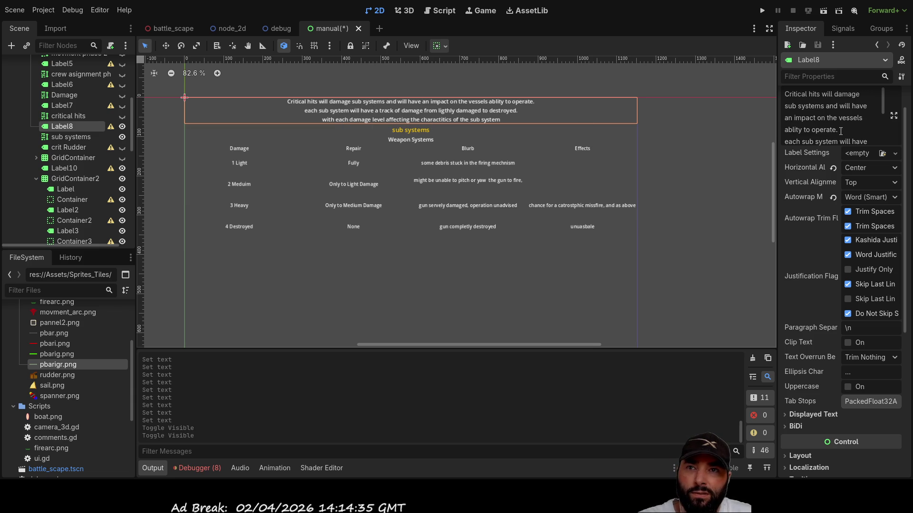
- End the Critical hits paragraph with a period and a new line about damage on each subsystem and repairs helping 'marginaly'
{"action": "scroll", "coordinate": [833, 131], "scroll_direction": "down", "scroll_amount": 5}
{"action": "scroll", "coordinate": [845, 143], "scroll_direction": "up", "scroll_amount": 2}
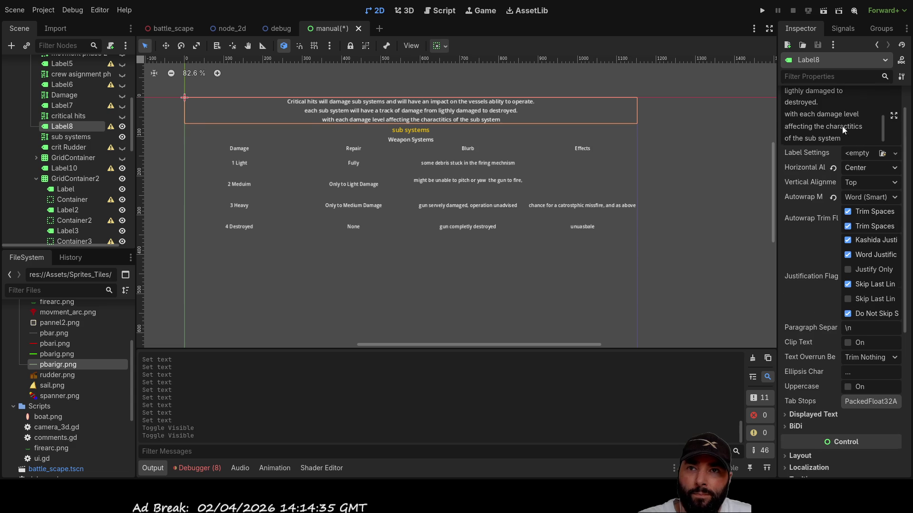
{"action": "type", "text": "."}
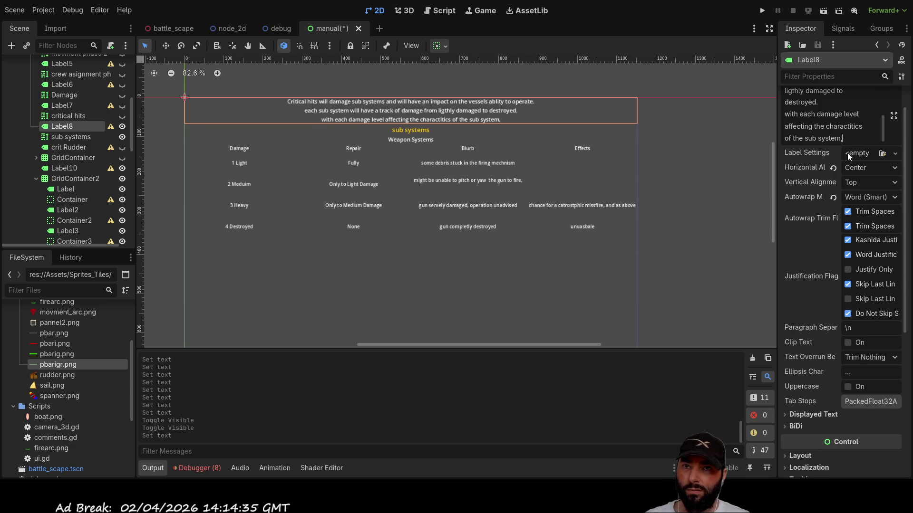
{"action": "key", "text": "Return"}
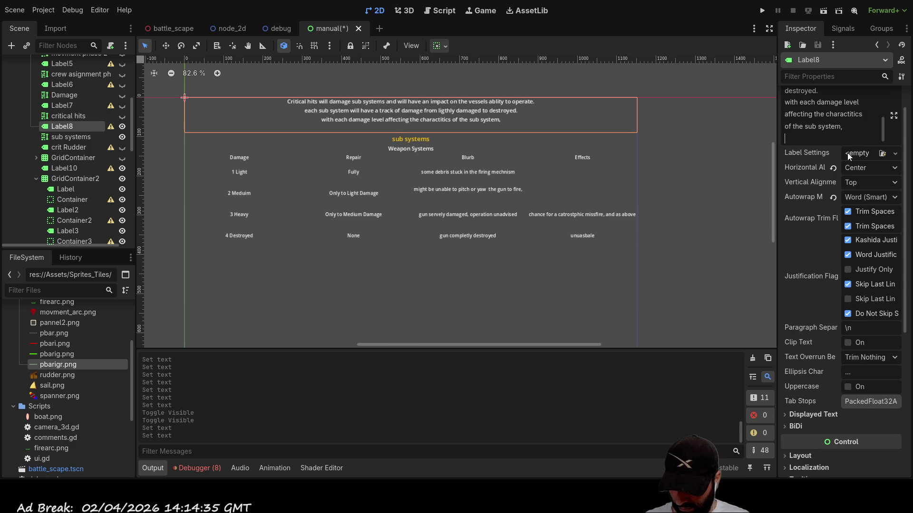
{"action": "type", "text": "as damage is accu"}
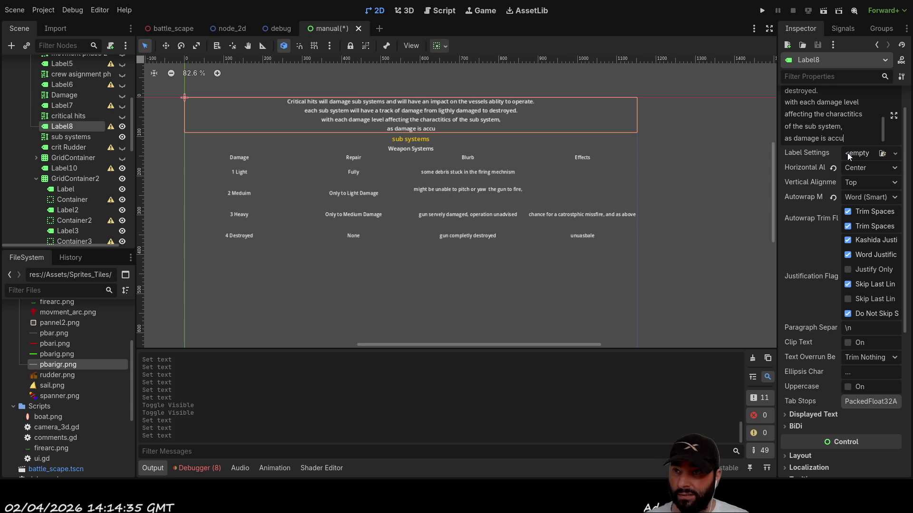
{"action": "key", "text": "BackSpace"}
{"action": "key", "text": "BackSpace"}
{"action": "key", "text": "BackSpace"}
{"action": "key", "text": "BackSpace"}
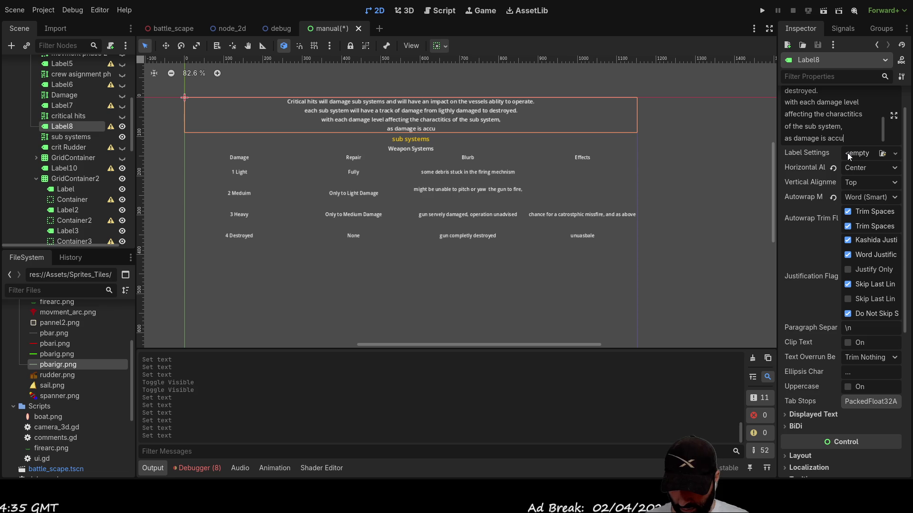
{"action": "type", "text": "on each subsystem"}
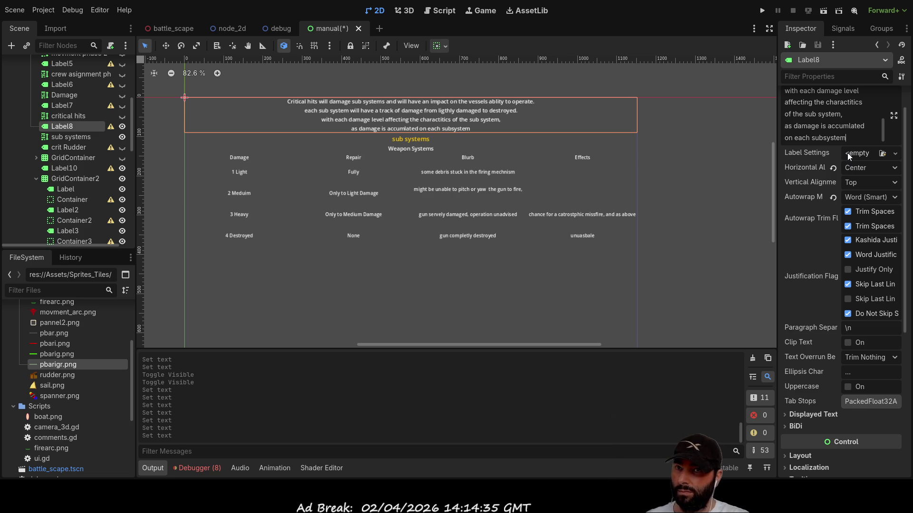
{"action": "type", "text": " repairs"}
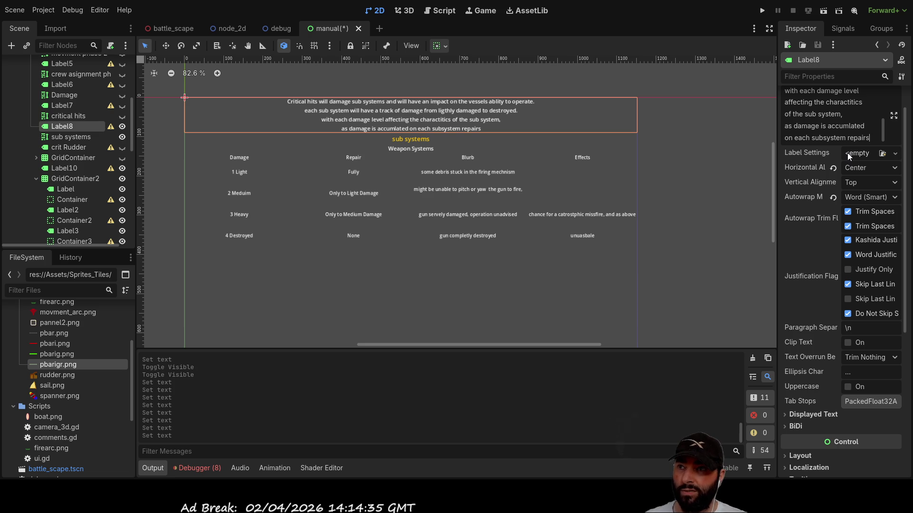
{"action": "type", "text": " wi"}
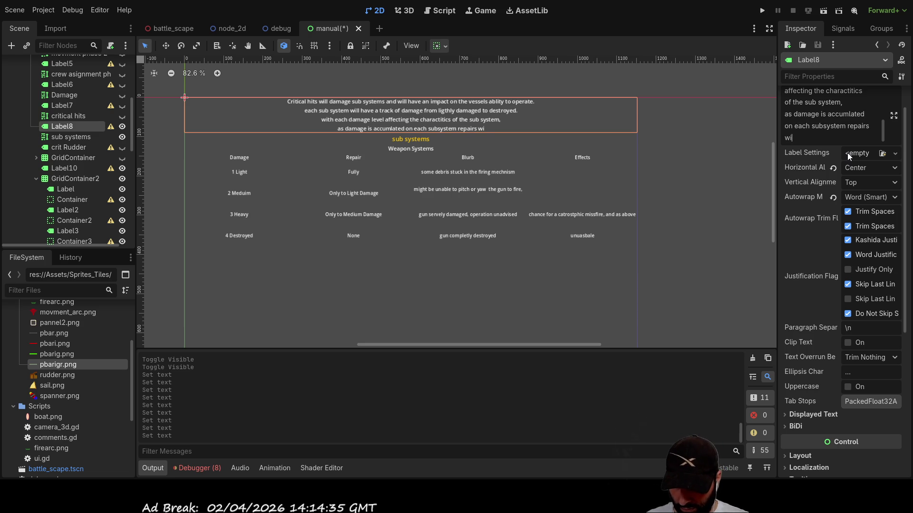
{"action": "type", "text": "ll only be able to "}
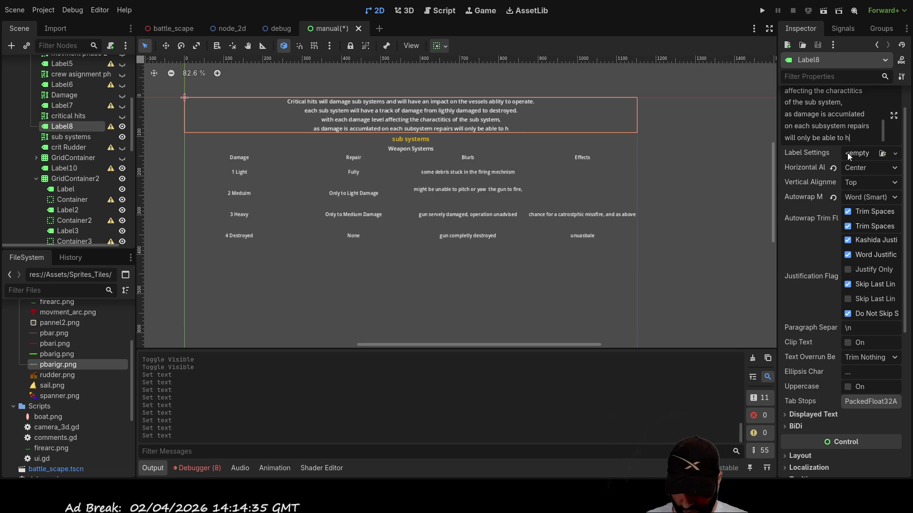
{"action": "type", "text": "help margin"}
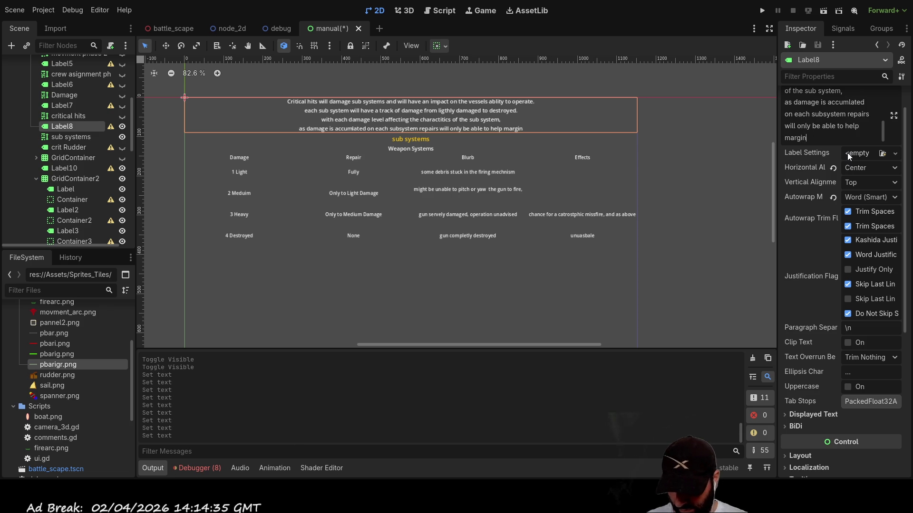
{"action": "type", "text": "aly"}
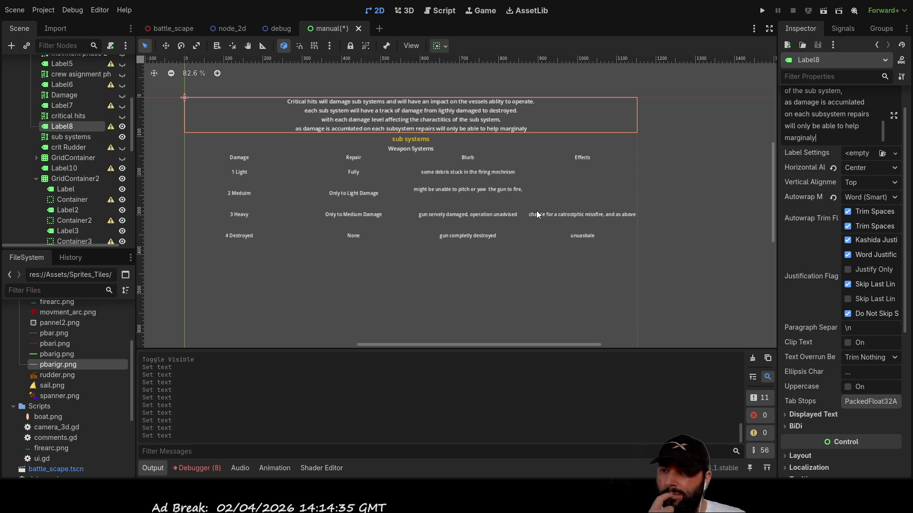
{"action": "left_click", "coordinate": [580, 172]}
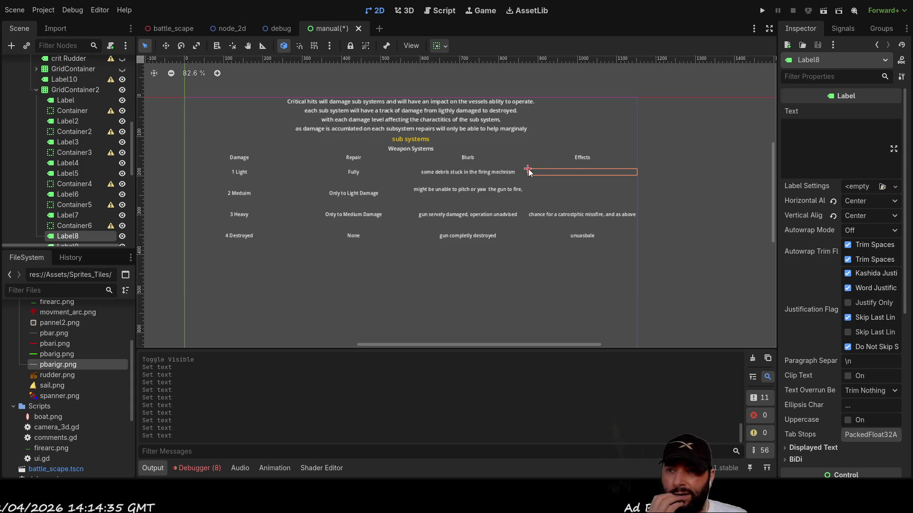
- Type 'chance to hit reduced' into the Medium row's empty Effects cell
{"action": "left_click", "coordinate": [481, 172]}
{"action": "left_click", "coordinate": [561, 176]}
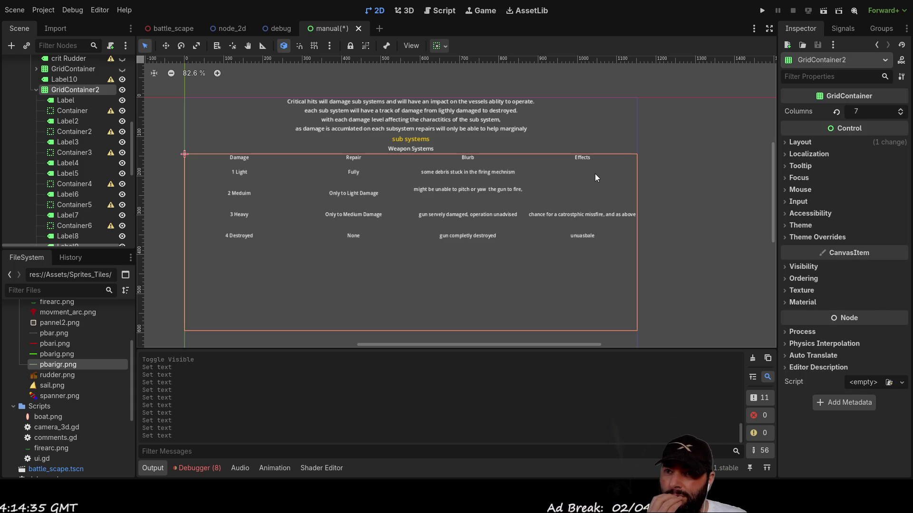
{"action": "left_click", "coordinate": [578, 171]}
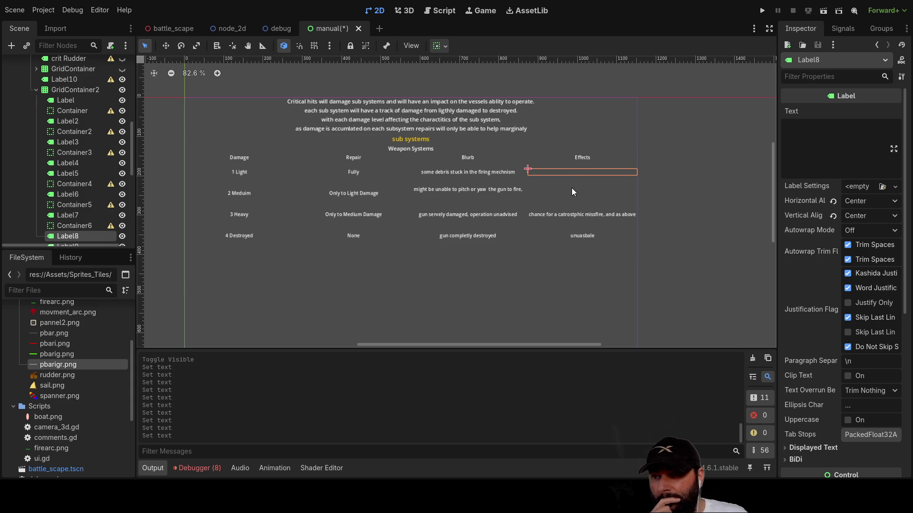
{"action": "left_click", "coordinate": [572, 188]}
{"action": "left_click", "coordinate": [516, 189]}
{"action": "left_click", "coordinate": [574, 189]}
{"action": "left_click", "coordinate": [574, 193]}
{"action": "left_click", "coordinate": [819, 139]}
{"action": "type", "text": "chance to hit reduced"}
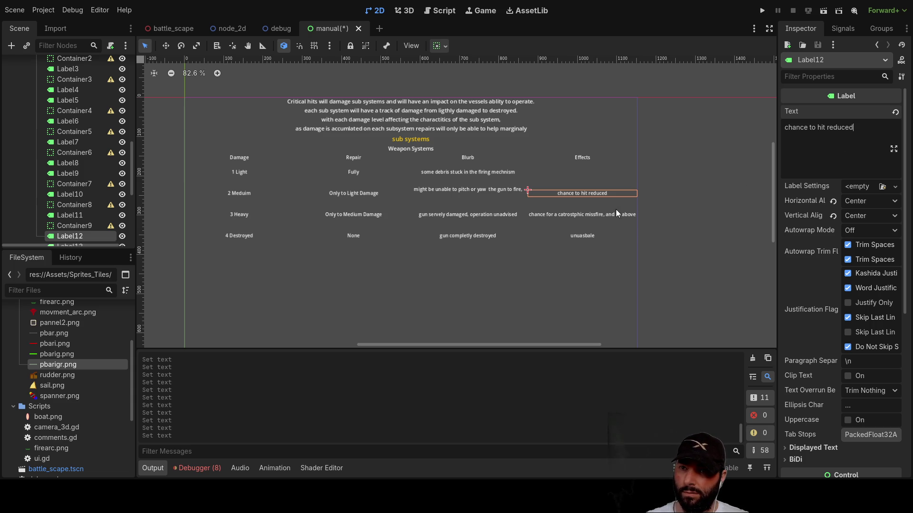
- Add a 'chance for critcal hits reduced' line to the Heavy Effects text and drop the comma after missfire
{"action": "left_click", "coordinate": [597, 216]}
{"action": "left_click", "coordinate": [787, 130]}
{"action": "key", "text": "Return"}
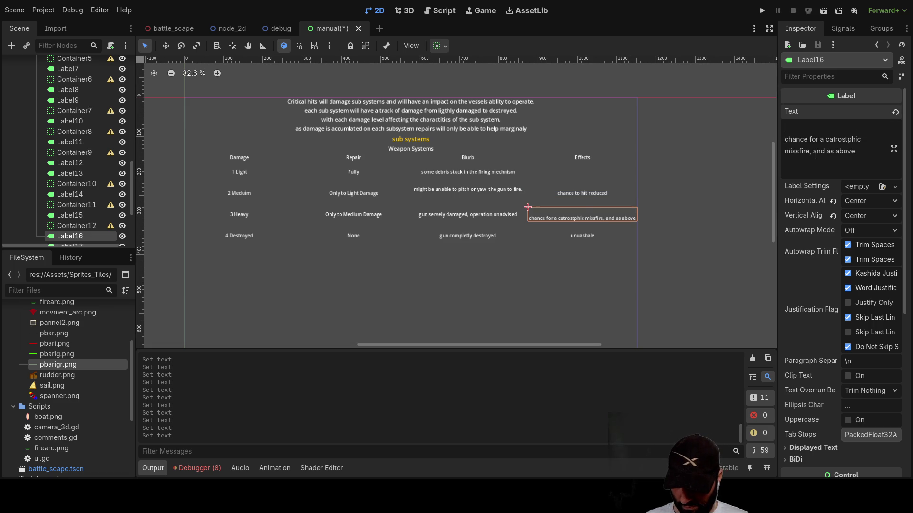
{"action": "type", "text": "chance foir"}
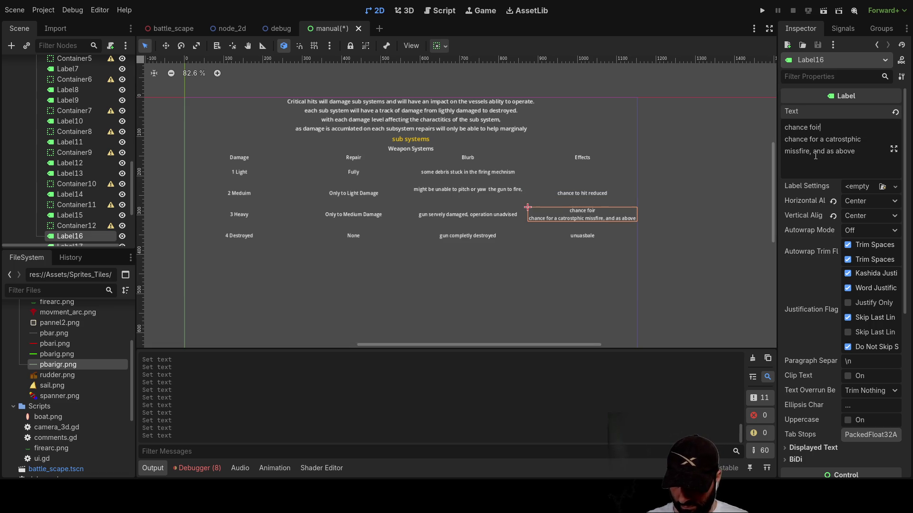
{"action": "key", "text": "BackSpace"}
{"action": "key", "text": "BackSpace"}
{"action": "type", "text": "r critcal hits "}
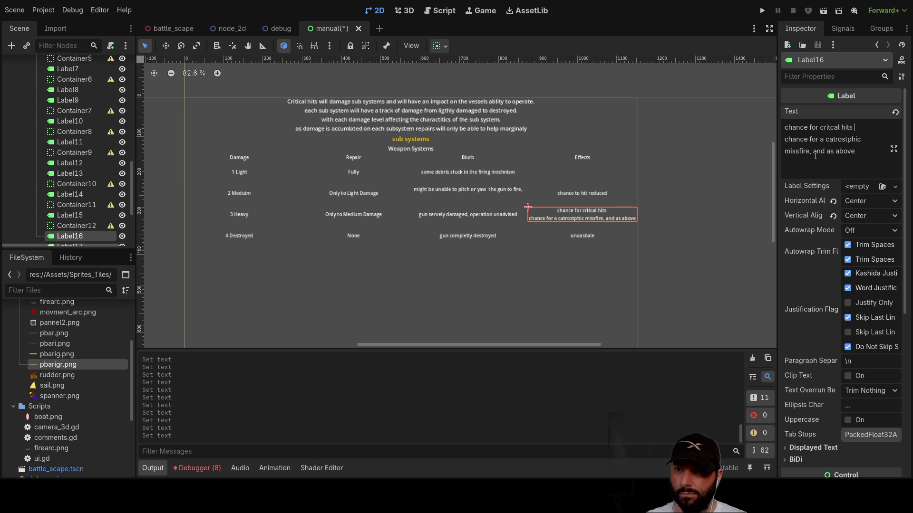
{"action": "type", "text": "reduced"}
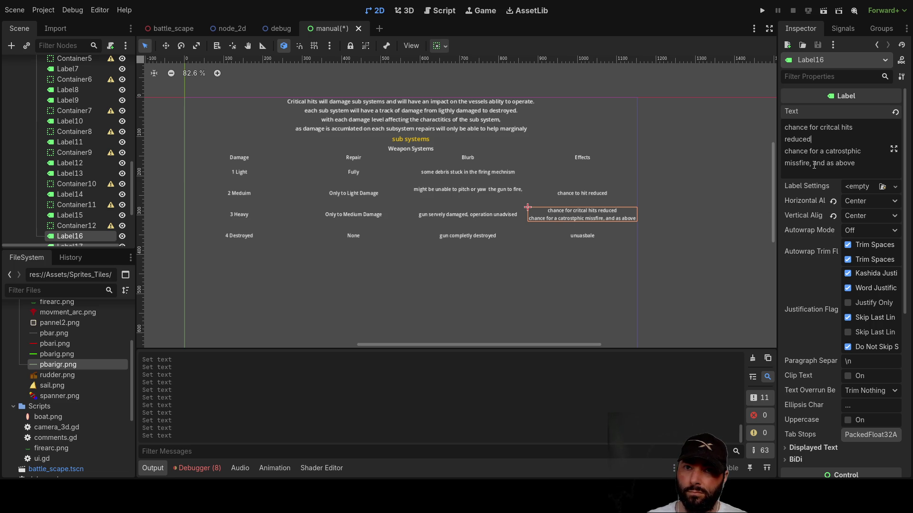
{"action": "key", "text": "Return"}
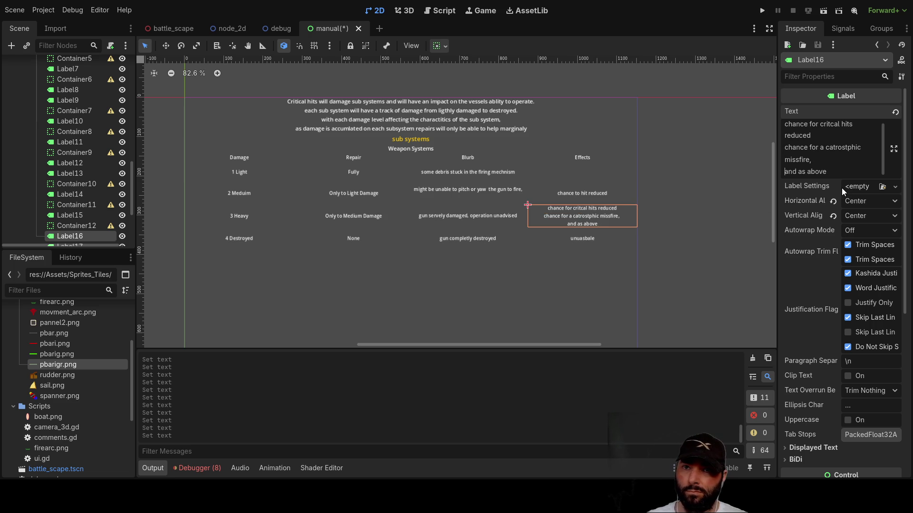
{"action": "key", "text": "End"}
{"action": "key", "text": "BackSpace"}
- Move the 'as above' line to the top of the Heavy Effects text, reading 'as above and'
{"action": "key", "text": "Home"}
{"action": "key", "text": "Delete"}
{"action": "key", "text": "Delete"}
{"action": "key", "text": "Delete"}
{"action": "key", "text": "shift+Right"}
{"action": "key", "text": "shift+Right"}
{"action": "key", "text": "shift+Right"}
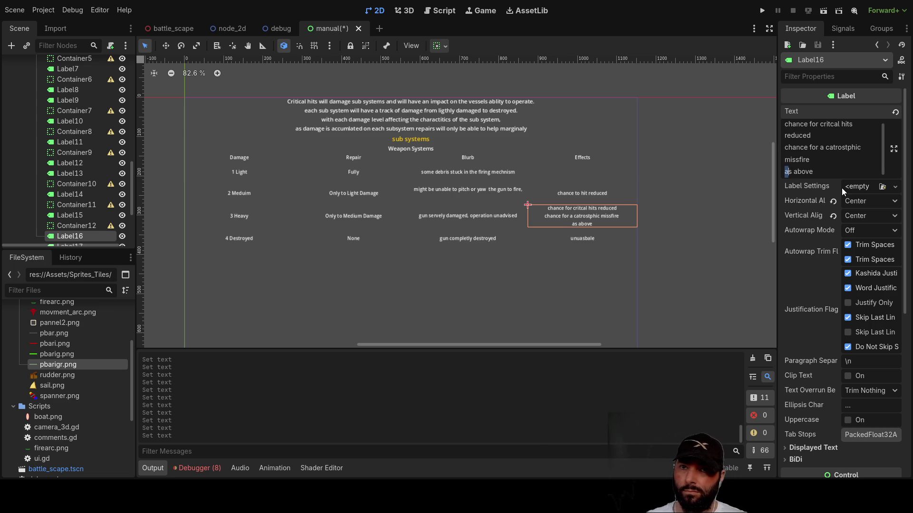
{"action": "key", "text": "BackSpace"}
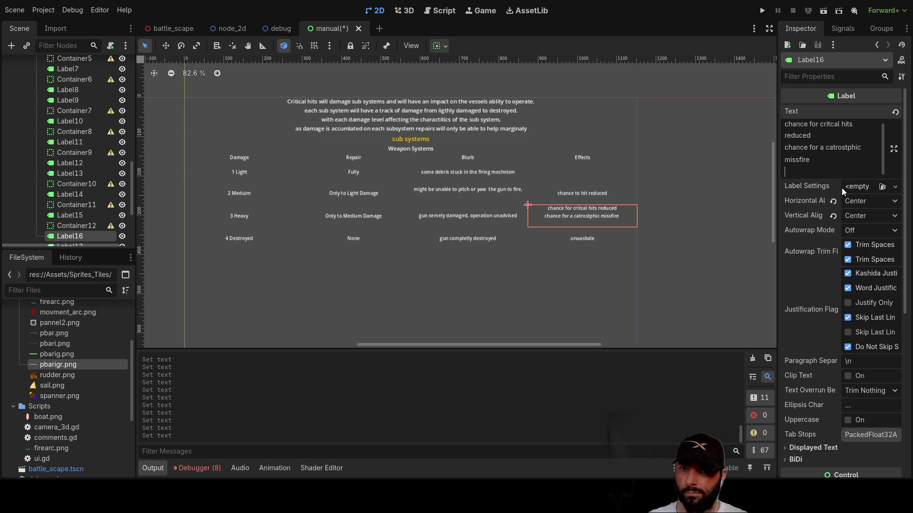
{"action": "key", "text": "ctrl+Home"}
{"action": "key", "text": "Return"}
{"action": "key", "text": "Up"}
{"action": "type", "text": "as above"}
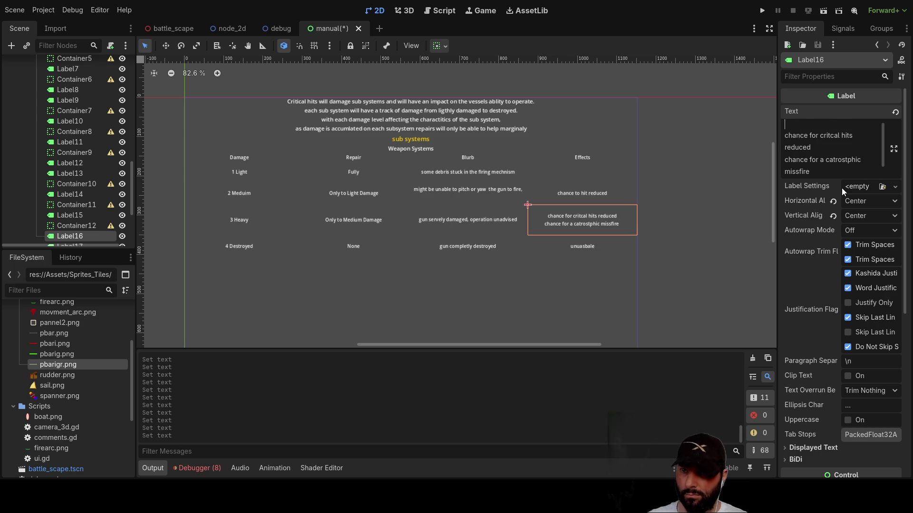
{"action": "key", "text": "ctrl+End"}
{"action": "key", "text": "BackSpace"}
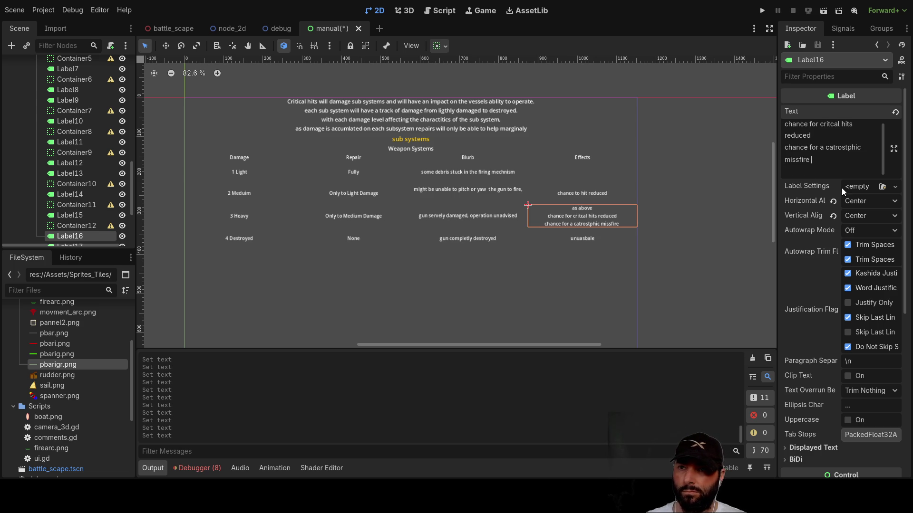
{"action": "key", "text": "ctrl+Home"}
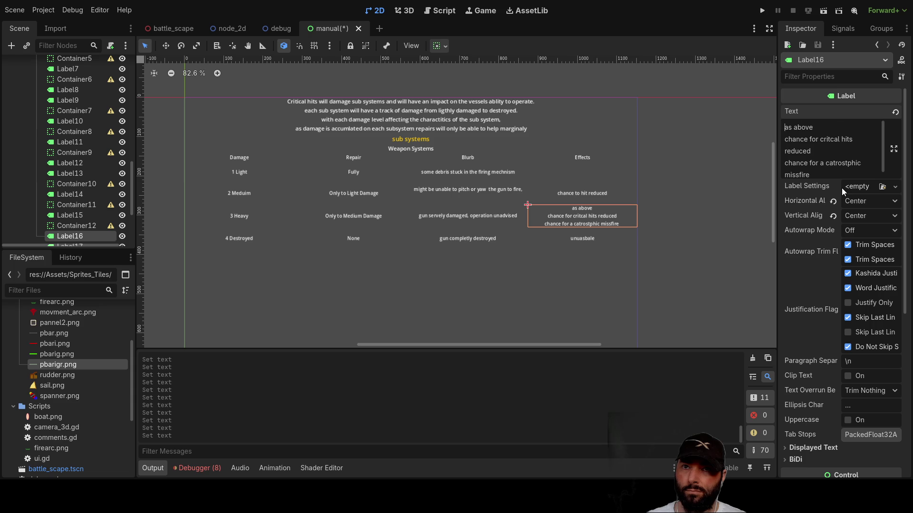
{"action": "type", "text": "and"}
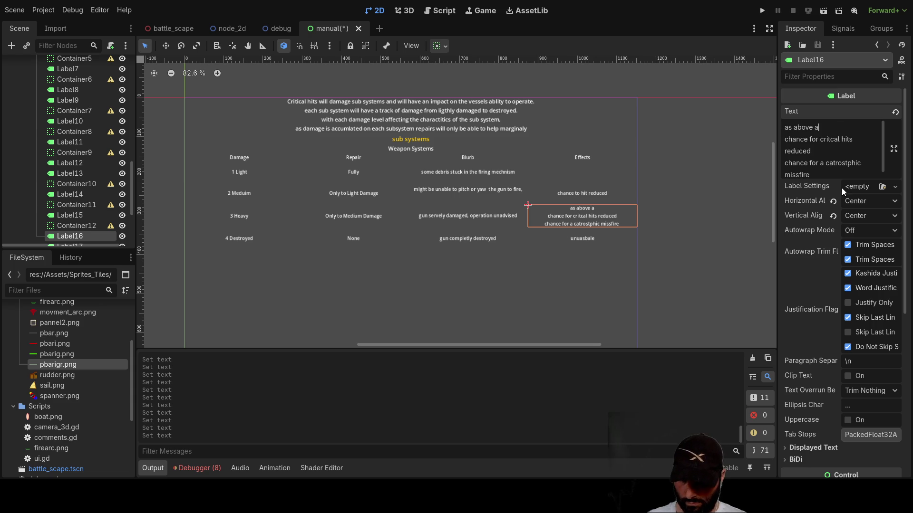
{"action": "left_click", "coordinate": [584, 195]}
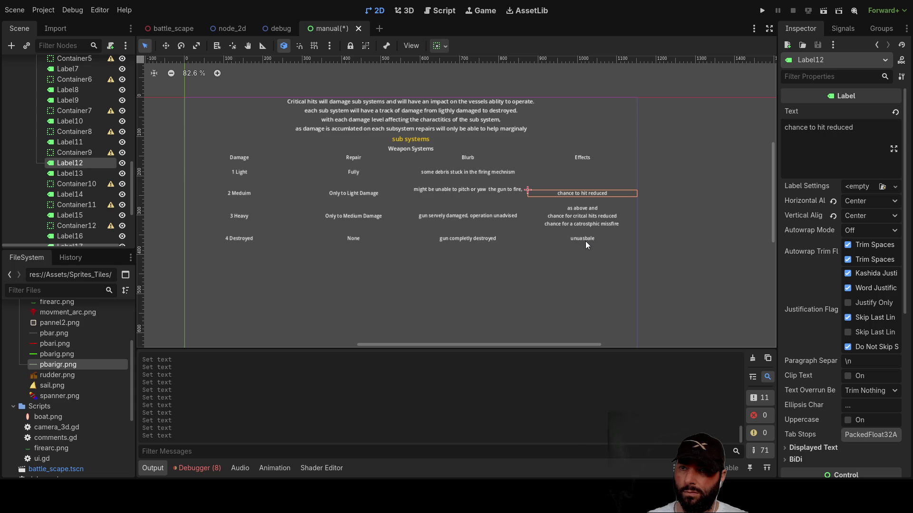
{"action": "left_click", "coordinate": [586, 178]}
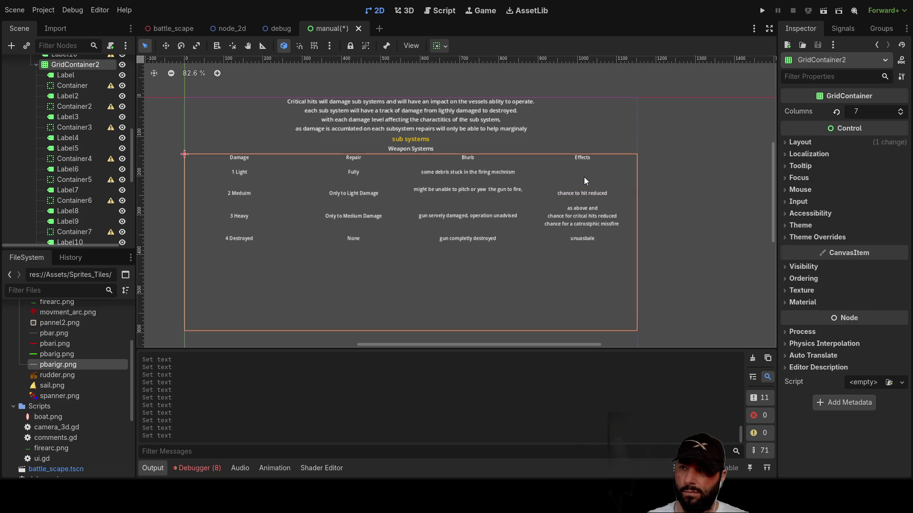
- Copy 'chance to hit reduced' from the Medium row into the Light row's empty Effects cell
{"action": "left_click", "coordinate": [577, 172]}
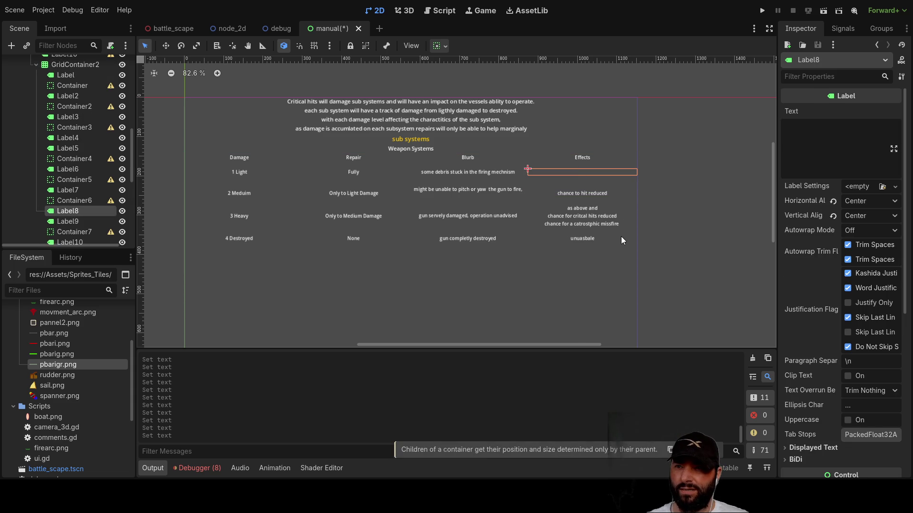
{"action": "left_click", "coordinate": [789, 123]}
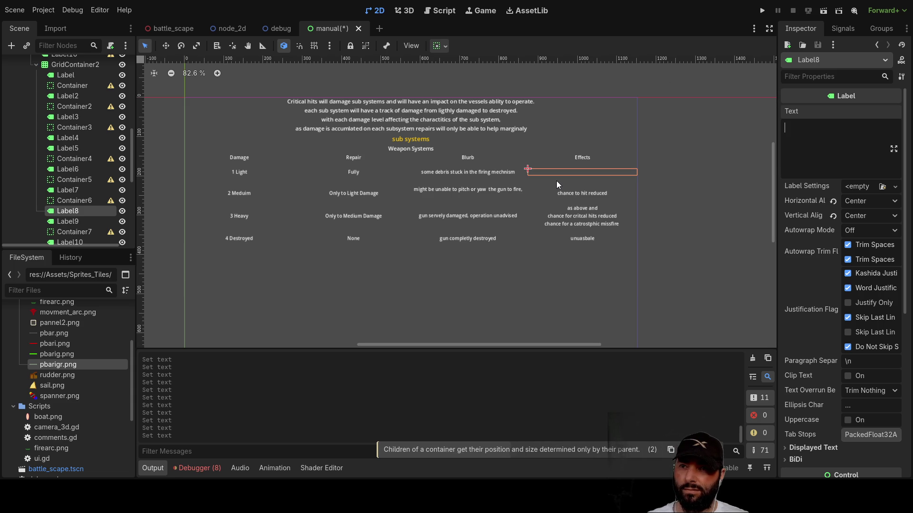
{"action": "left_click", "coordinate": [554, 193]}
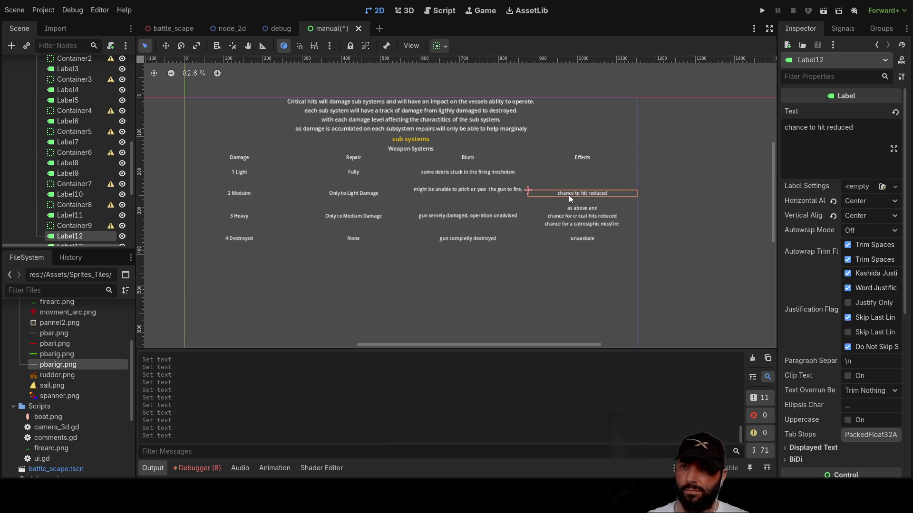
{"action": "left_click_drag", "start_coordinate": [854, 128], "coordinate": [773, 134]}
{"action": "key", "text": "ctrl+c"}
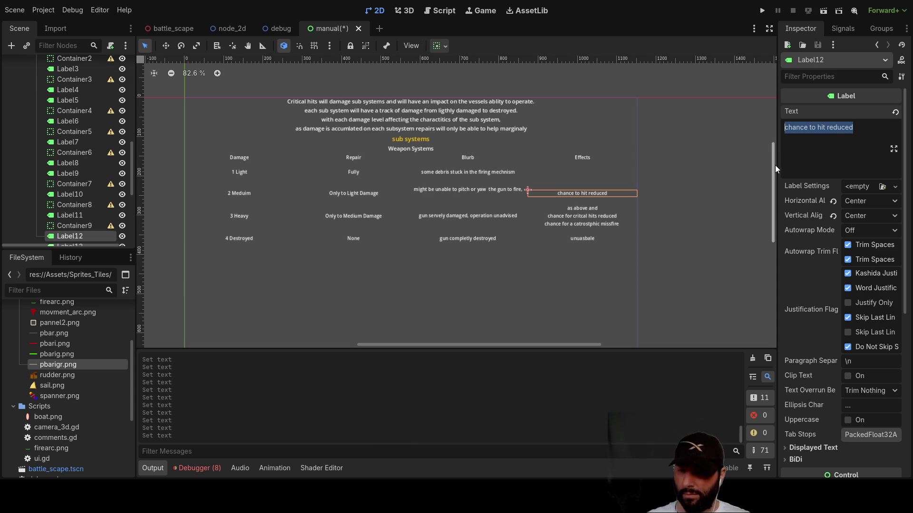
{"action": "left_click", "coordinate": [584, 172]}
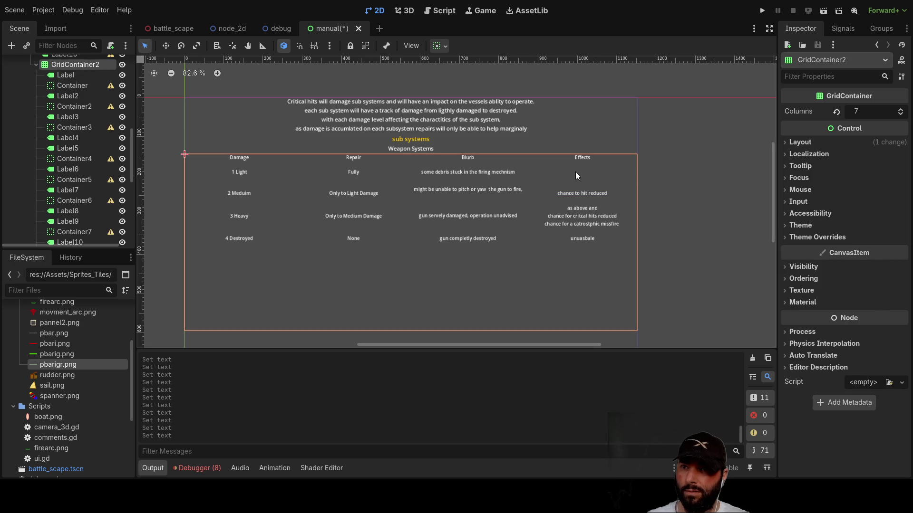
{"action": "left_click", "coordinate": [570, 172]}
{"action": "left_click", "coordinate": [814, 147]}
{"action": "key", "text": "ctrl+v"}
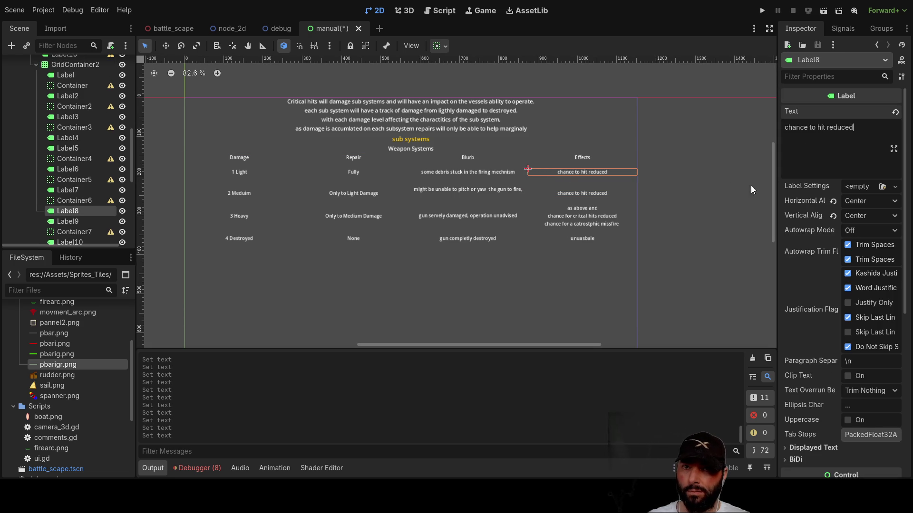
- Change the Medium row's Effects to 'chance to hit further' with 'reduced' on a second line
{"action": "left_click", "coordinate": [592, 193]}
{"action": "left_click", "coordinate": [826, 127]}
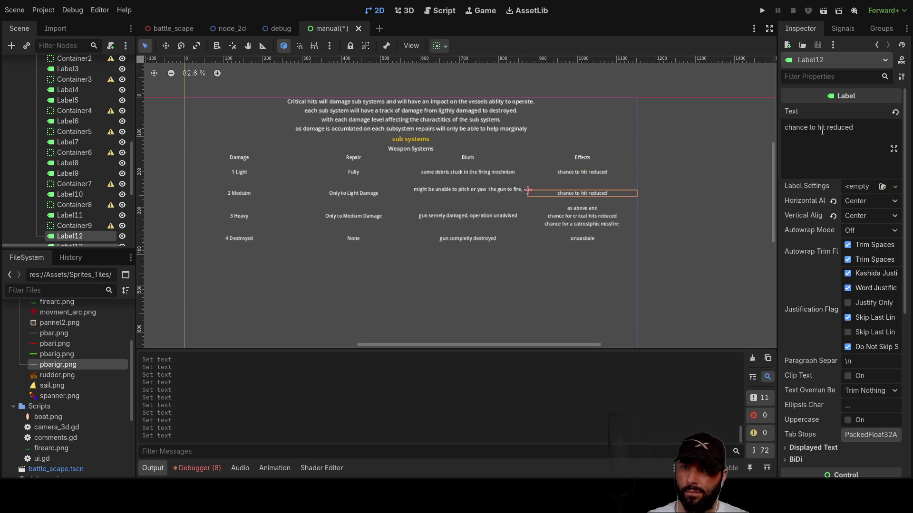
{"action": "type", "text": "further"}
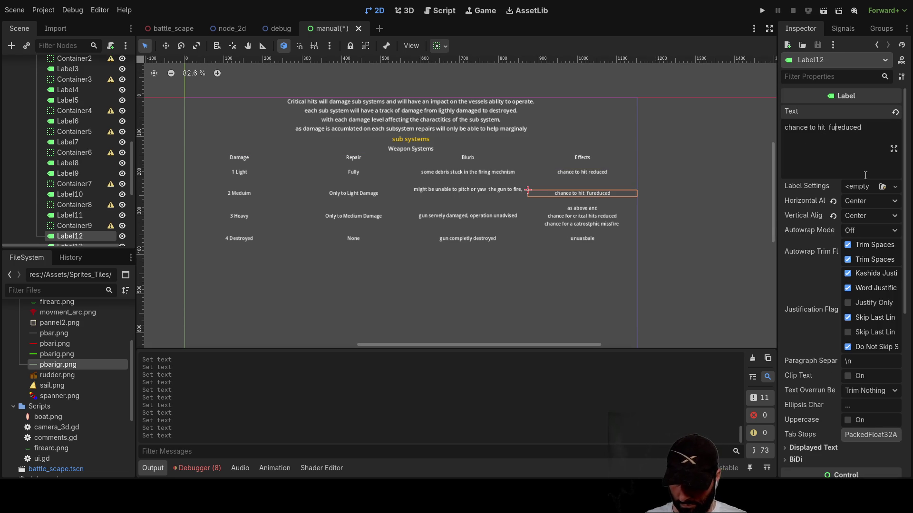
{"action": "key", "text": "Return"}
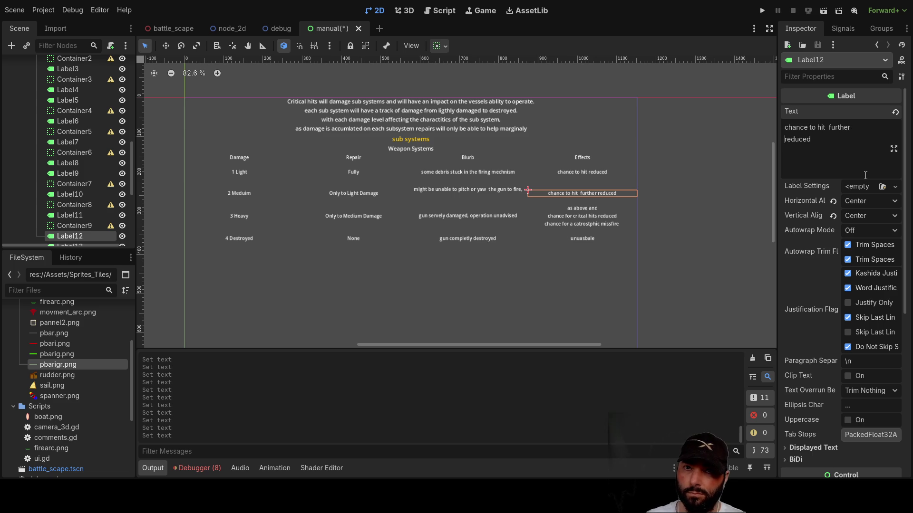
{"action": "left_click", "coordinate": [577, 217]}
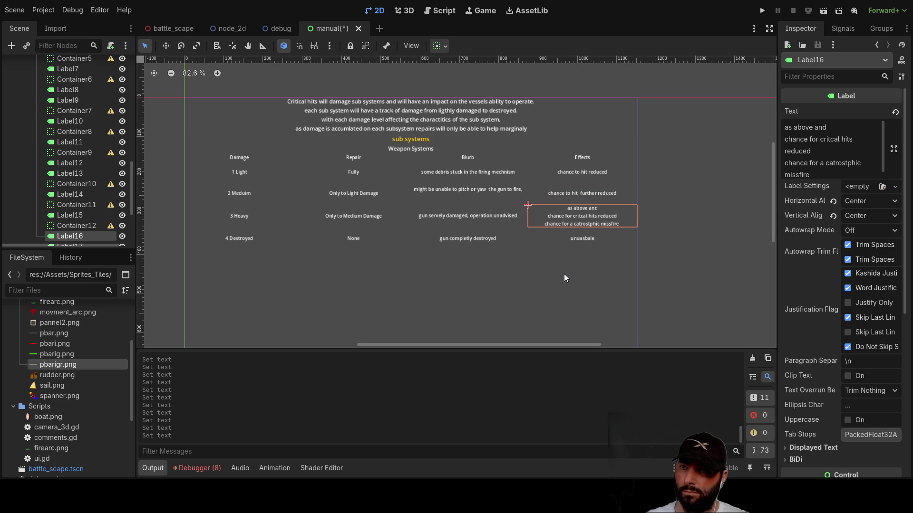
{"action": "left_click", "coordinate": [510, 309]}
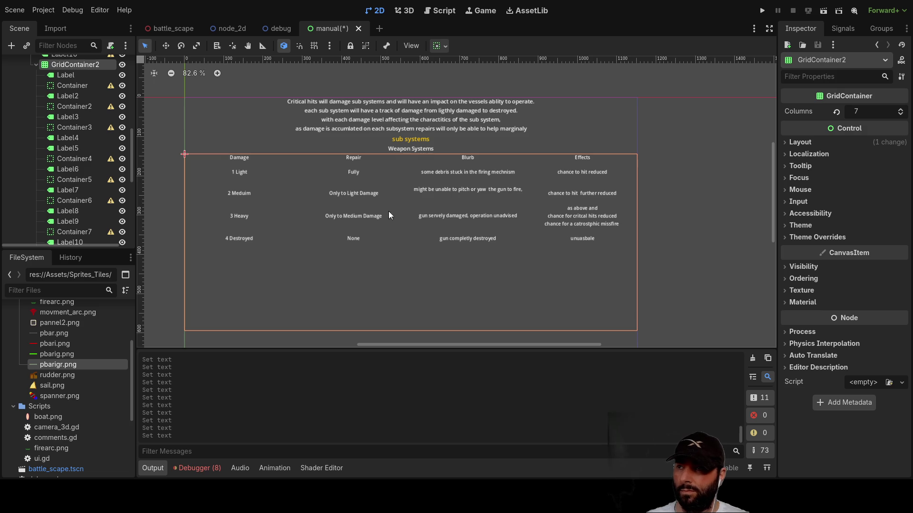
- Hide the page title, intro text, headings and rudder table, leaving only the weapons damage table
{"action": "scroll", "coordinate": [66, 150], "scroll_direction": "up", "scroll_amount": 5}
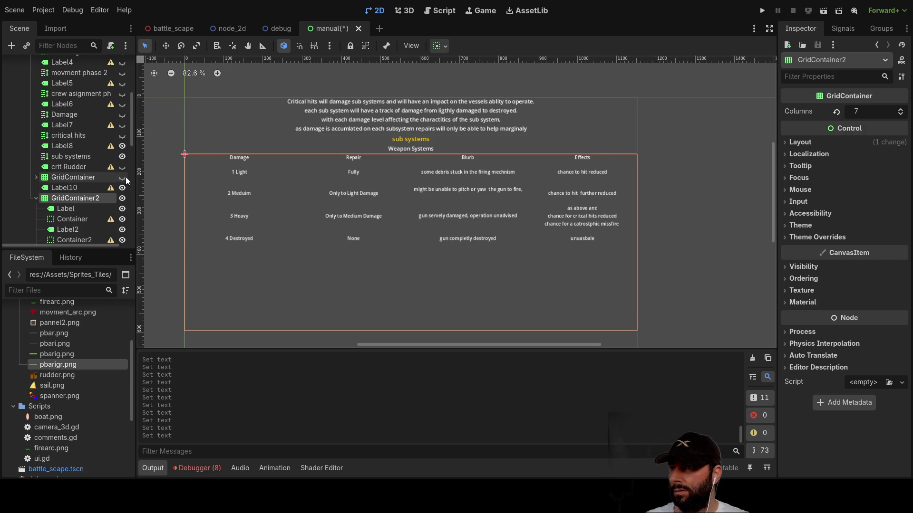
{"action": "left_click", "coordinate": [122, 178]}
{"action": "left_click", "coordinate": [122, 167]}
{"action": "left_click", "coordinate": [123, 135]}
{"action": "left_click", "coordinate": [122, 125]}
{"action": "left_click", "coordinate": [122, 114]}
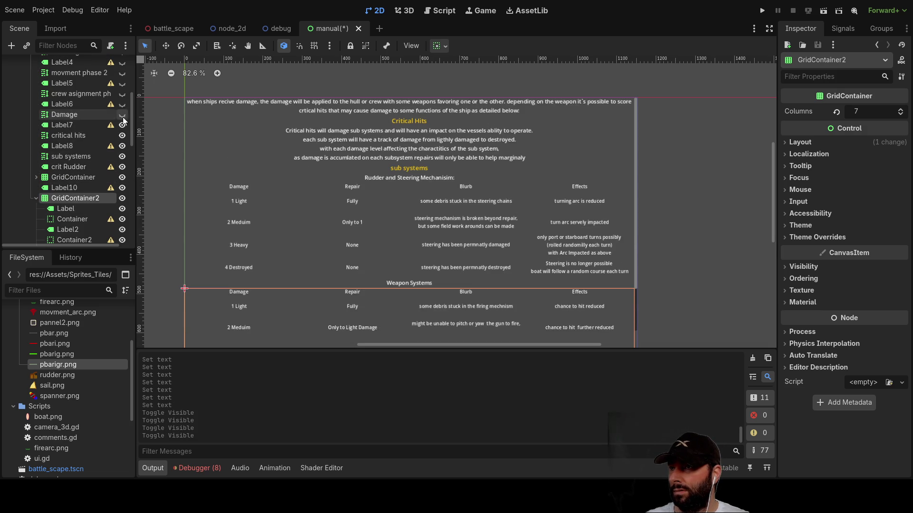
{"action": "left_click", "coordinate": [123, 104]}
{"action": "left_click", "coordinate": [122, 104]}
{"action": "left_click", "coordinate": [122, 115]}
{"action": "left_click", "coordinate": [122, 125]}
{"action": "left_click", "coordinate": [123, 135]}
{"action": "left_click", "coordinate": [122, 146]}
{"action": "left_click", "coordinate": [122, 157]}
{"action": "left_click", "coordinate": [122, 167]}
{"action": "left_click", "coordinate": [123, 177]}
{"action": "left_click", "coordinate": [123, 188]}
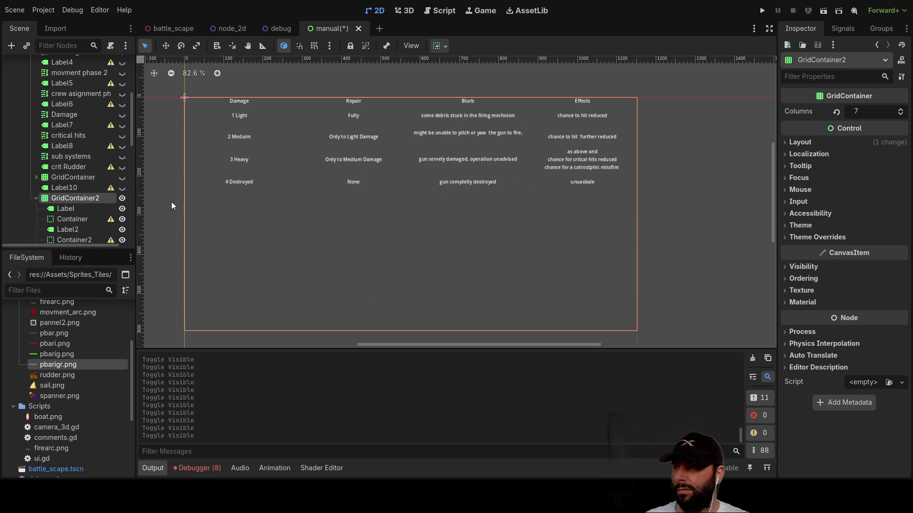
{"action": "scroll", "coordinate": [85, 190], "scroll_direction": "down", "scroll_amount": 2}
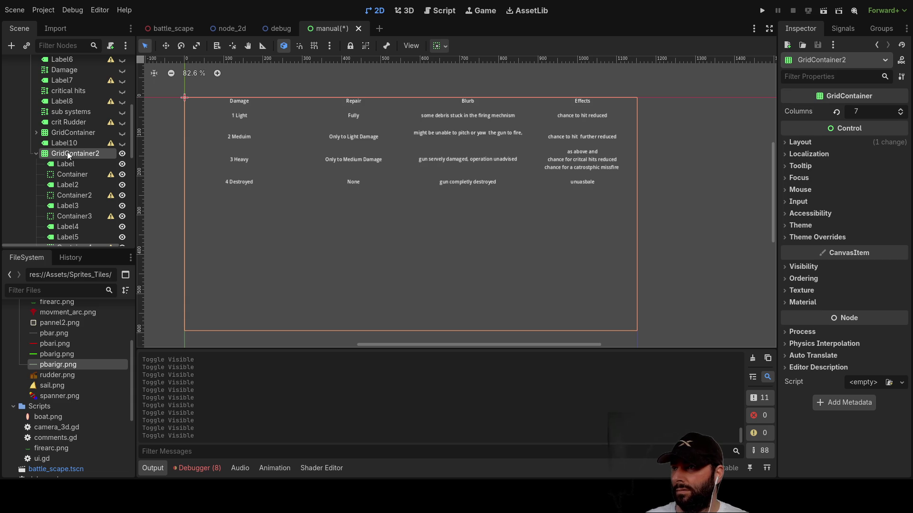
- Rename GridContainer to Steering and GridContainer2 to Weapons
{"action": "left_click", "coordinate": [69, 133]}
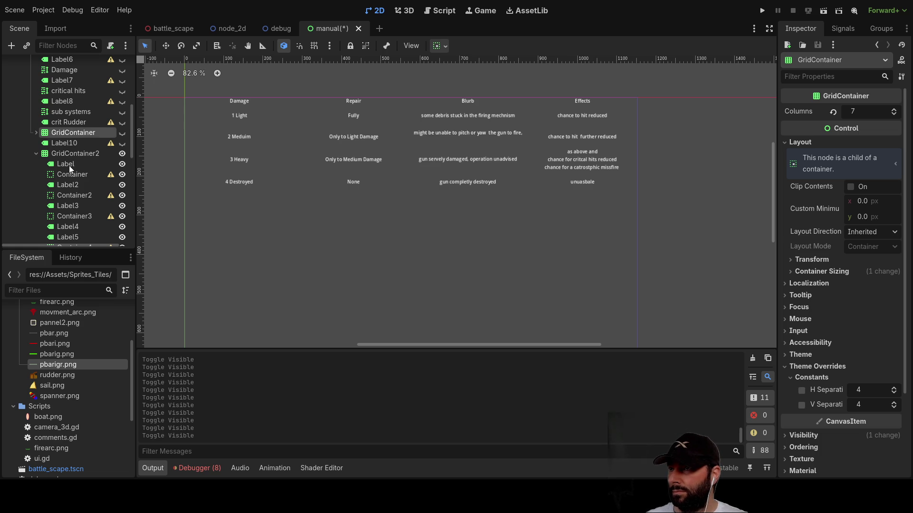
{"action": "type", "text": "Steering"}
{"action": "key", "text": "Return"}
{"action": "left_click", "coordinate": [72, 153]}
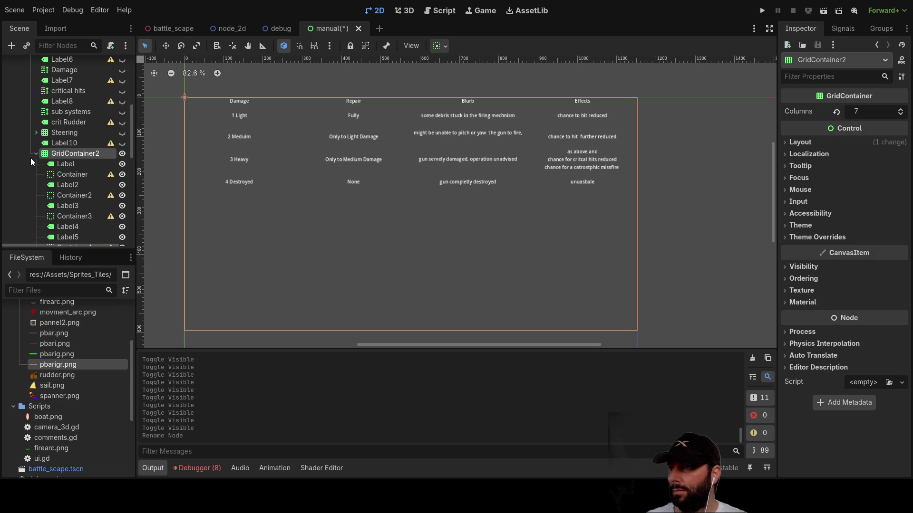
{"action": "key", "text": "F2"}
{"action": "type", "text": "weapons"}
{"action": "key", "text": "Return"}
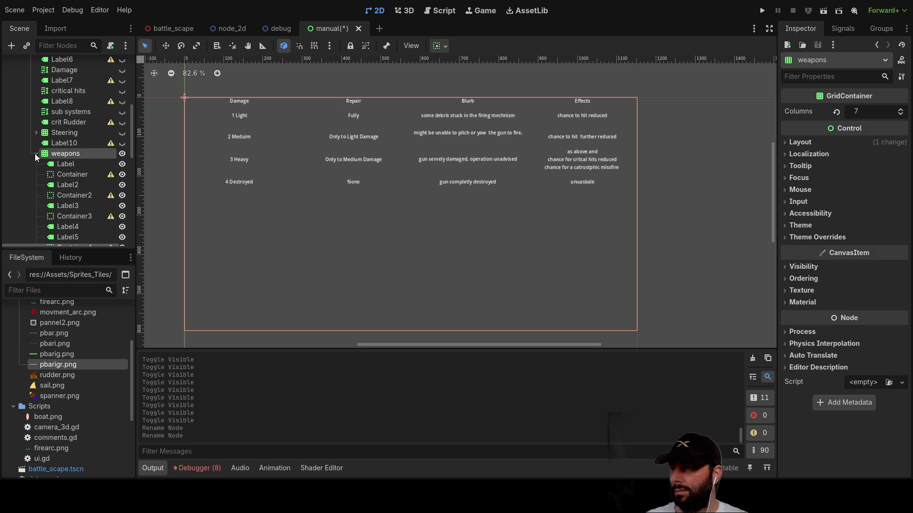
- Paste a copy of the Weapons table into the parent VBoxContainer
{"action": "left_click", "coordinate": [72, 133]}
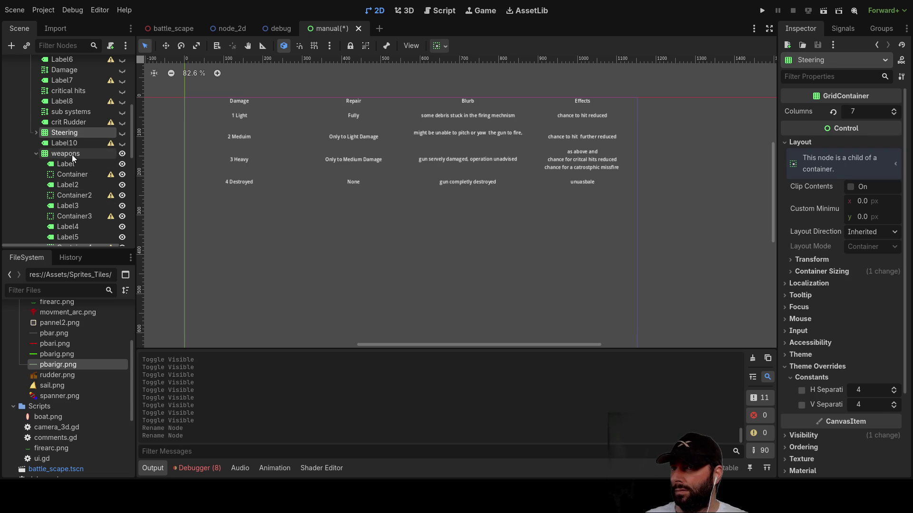
{"action": "left_click", "coordinate": [73, 154]}
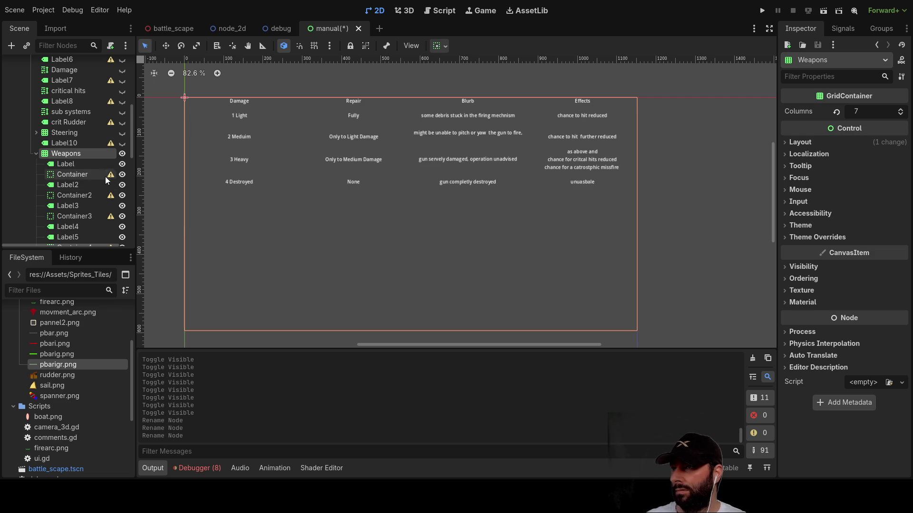
{"action": "left_click", "coordinate": [55, 132]}
{"action": "left_click", "coordinate": [57, 153]}
{"action": "left_click", "coordinate": [35, 153]}
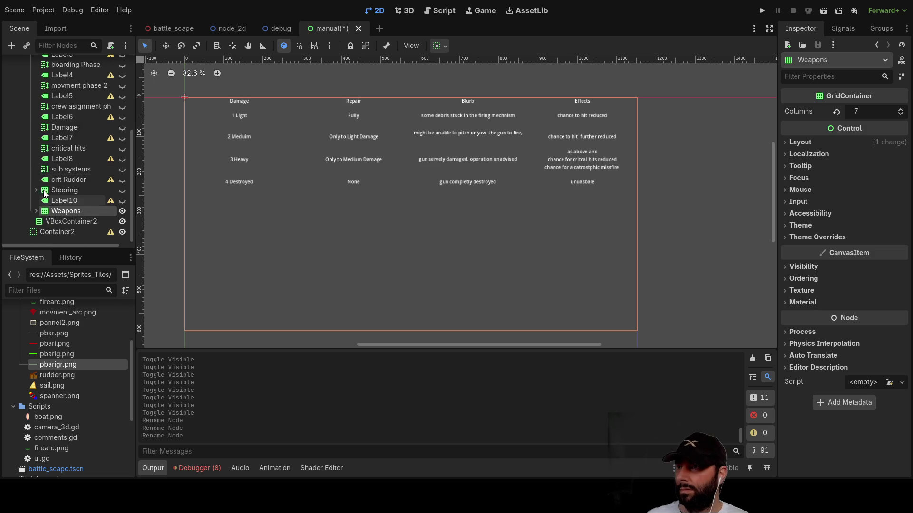
{"action": "scroll", "coordinate": [49, 173], "scroll_direction": "up", "scroll_amount": 5}
{"action": "left_click", "coordinate": [67, 107]}
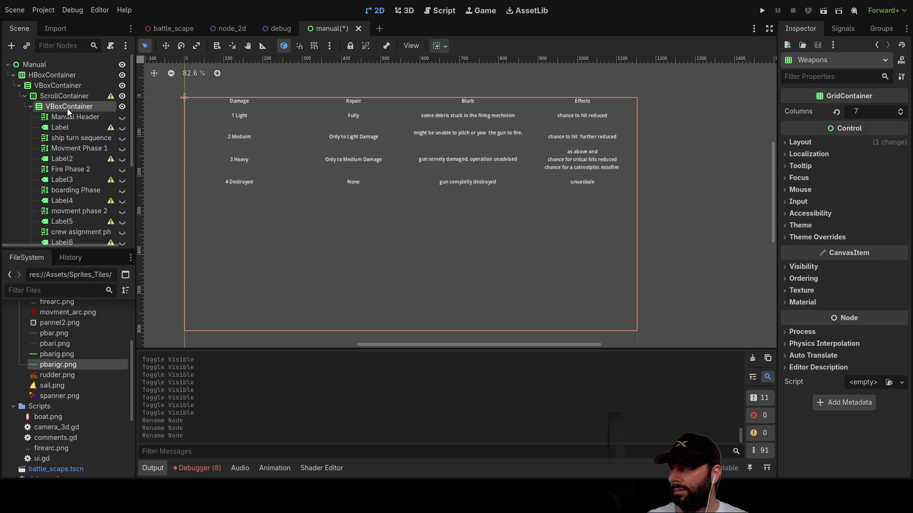
{"action": "key", "text": "ctrl+v"}
- Hide the original Weapons table, keep Weapons2 selected, and open battle_scape in 3D
{"action": "scroll", "coordinate": [68, 170], "scroll_direction": "down", "scroll_amount": 3}
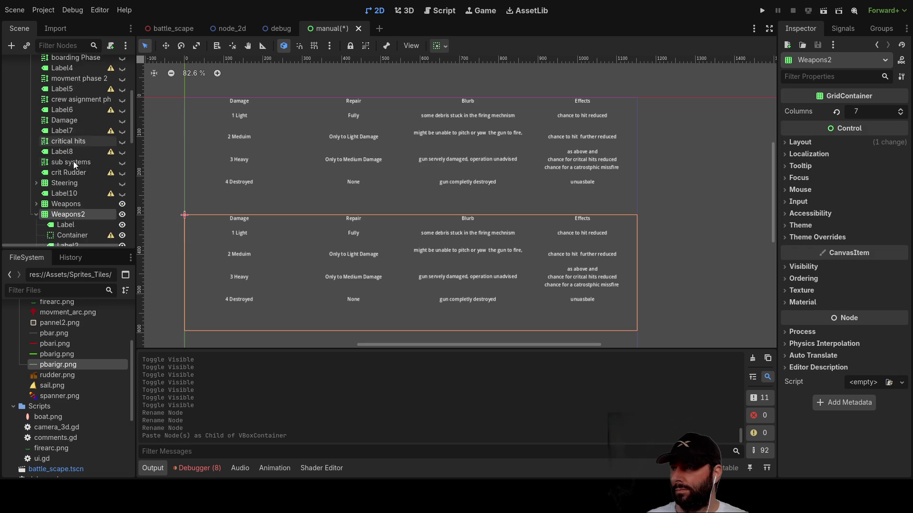
{"action": "left_click", "coordinate": [113, 162]}
{"action": "left_click", "coordinate": [123, 160]}
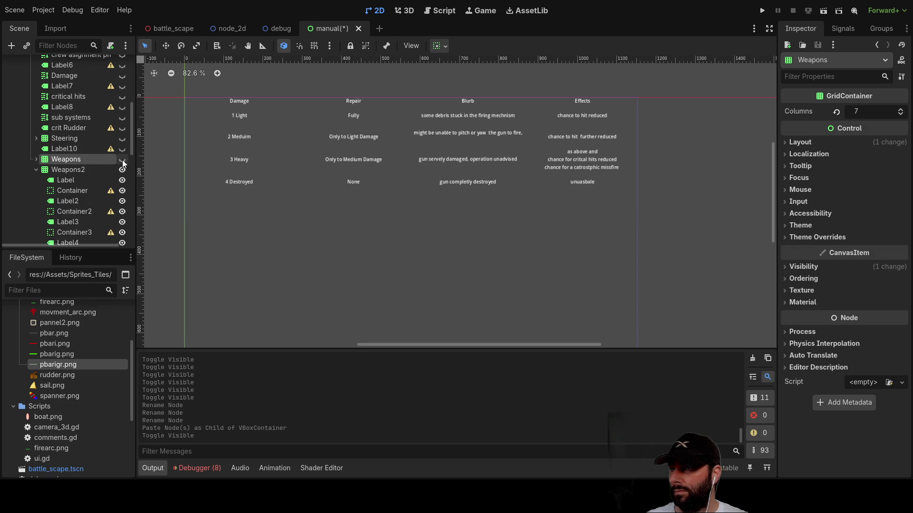
{"action": "left_click", "coordinate": [71, 170]}
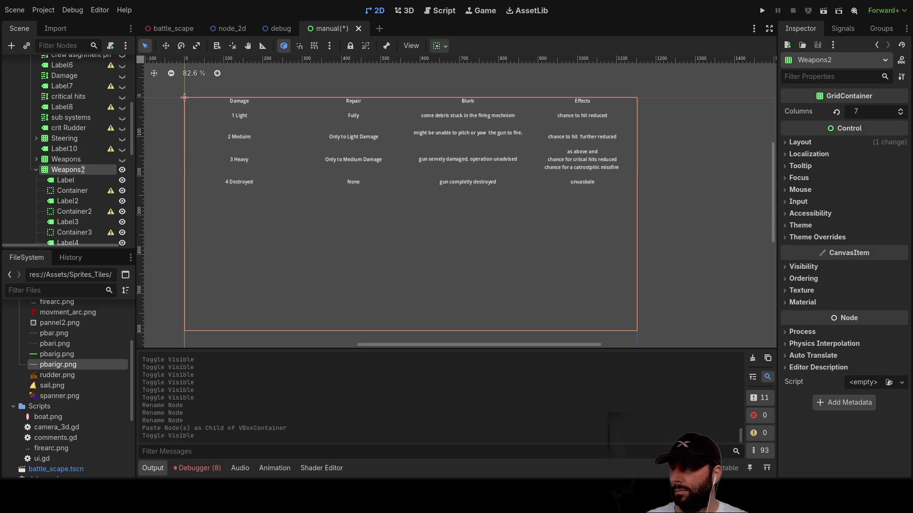
{"action": "left_click", "coordinate": [414, 13]}
{"action": "left_click", "coordinate": [176, 30]}
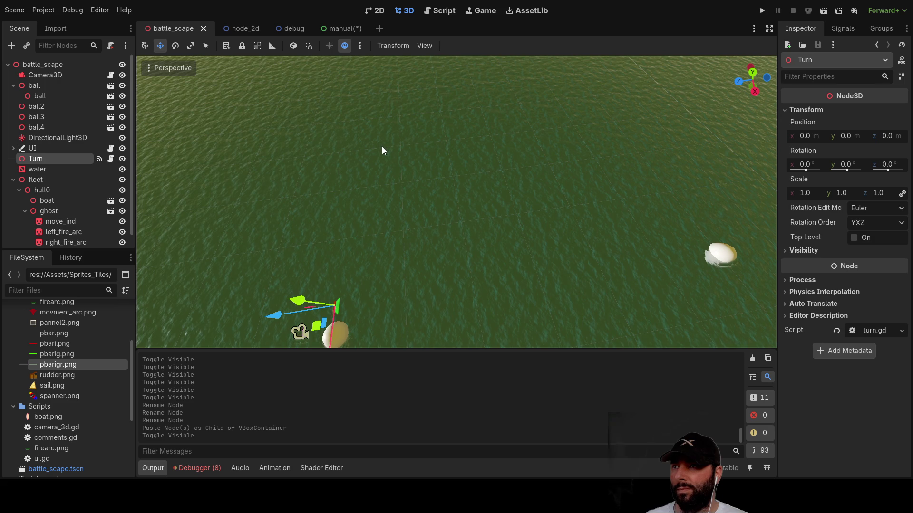
- View the node_2d and battle_scape scenes in 2D, then return to the manual scene
{"action": "left_click", "coordinate": [243, 30]}
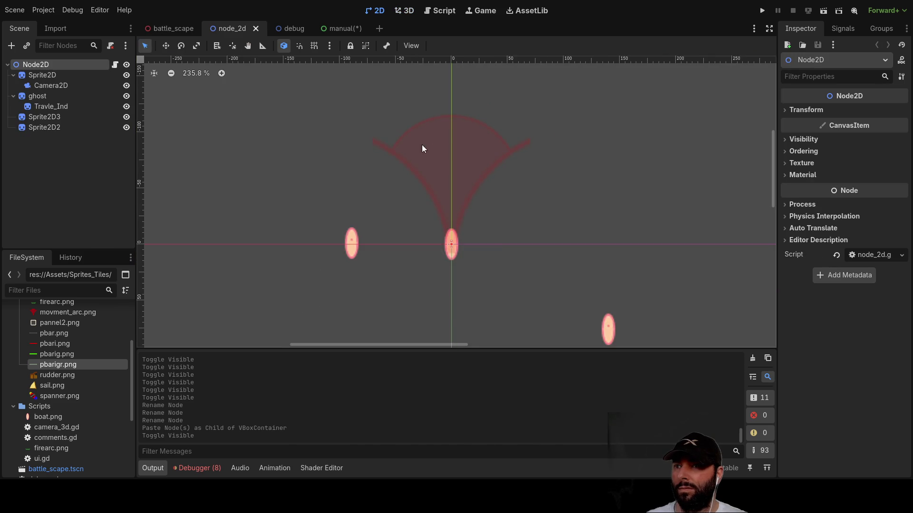
{"action": "scroll", "coordinate": [371, 129], "scroll_direction": "up", "scroll_amount": 2}
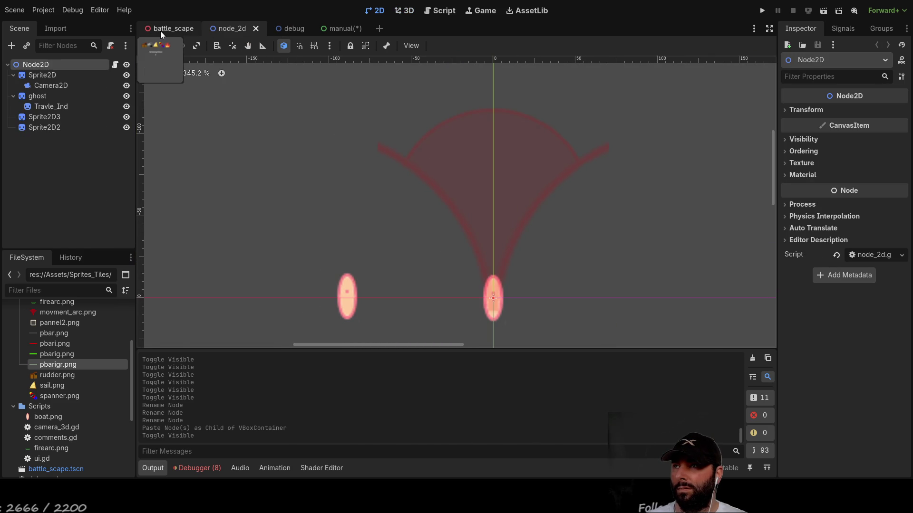
{"action": "left_click", "coordinate": [172, 31]}
{"action": "left_click", "coordinate": [378, 17]}
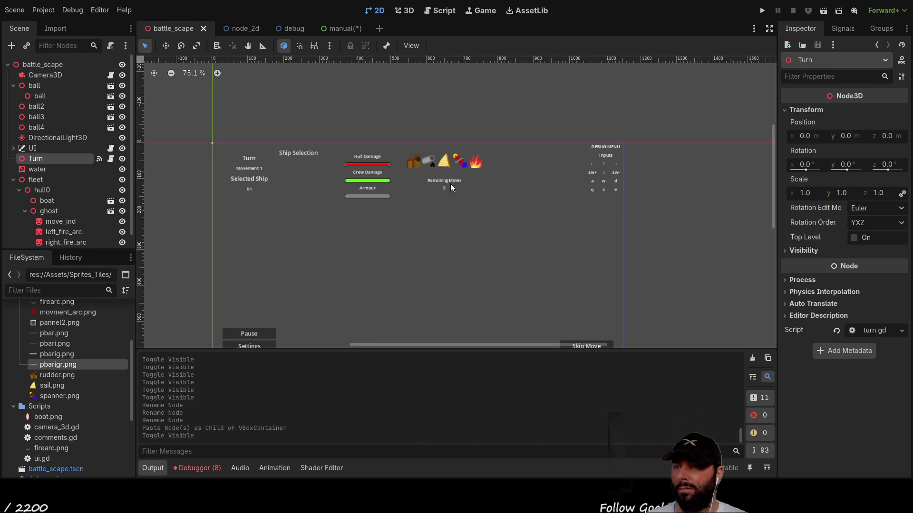
{"action": "scroll", "coordinate": [450, 179], "scroll_direction": "up", "scroll_amount": 2}
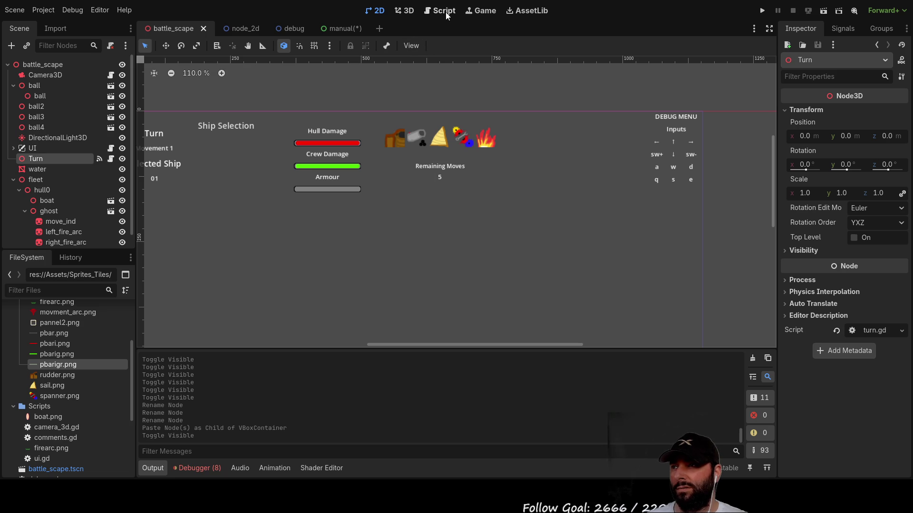
{"action": "left_click", "coordinate": [343, 27]}
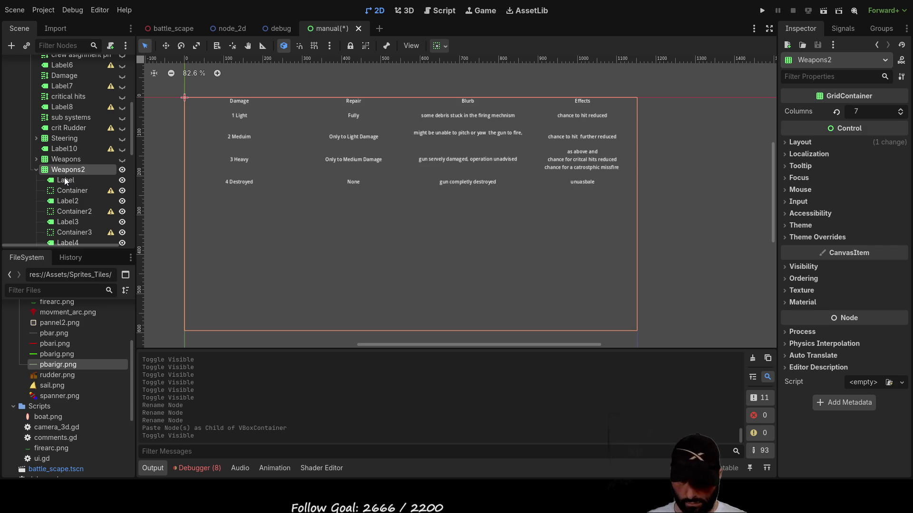
- Rename Weapons2 to Propulsion and the Label10 header to 'crit weapons'
{"action": "key", "text": "F2"}
{"action": "type", "text": "Propulsion"}
{"action": "key", "text": "Return"}
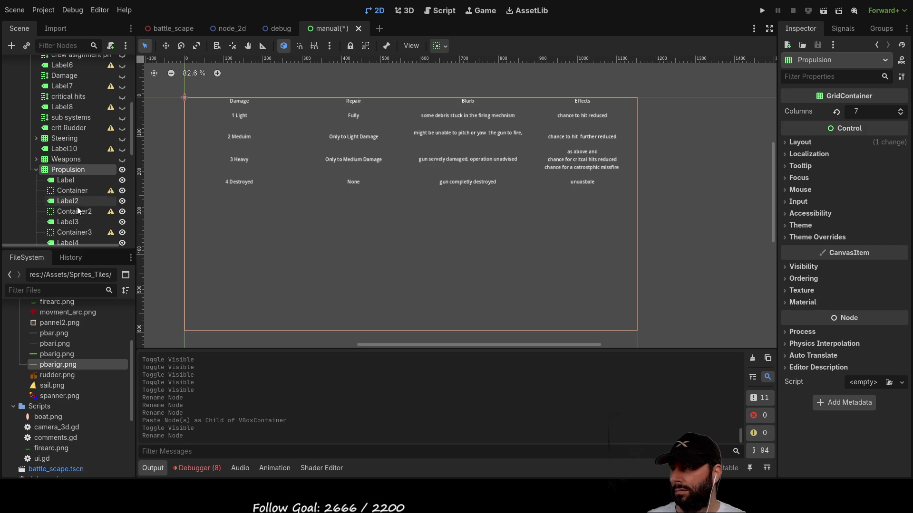
{"action": "left_click", "coordinate": [70, 149]}
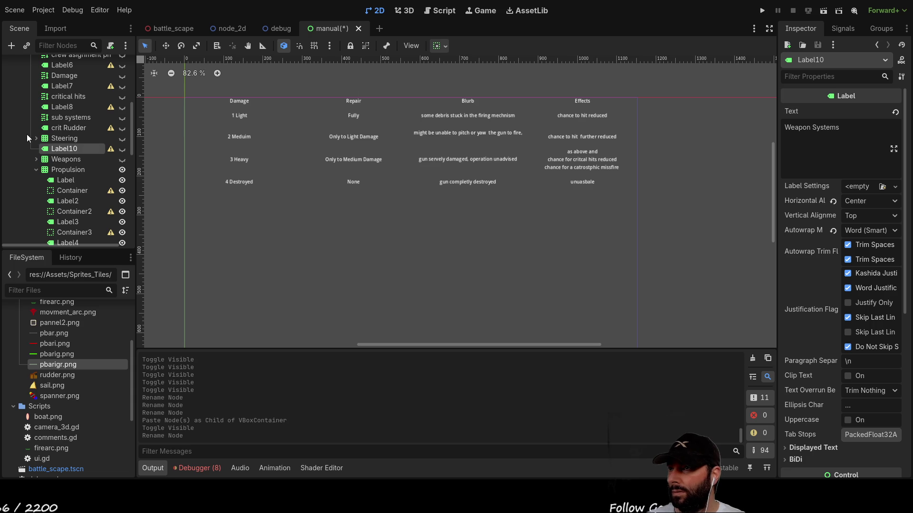
{"action": "type", "text": "weapons"}
{"action": "key", "text": "Return"}
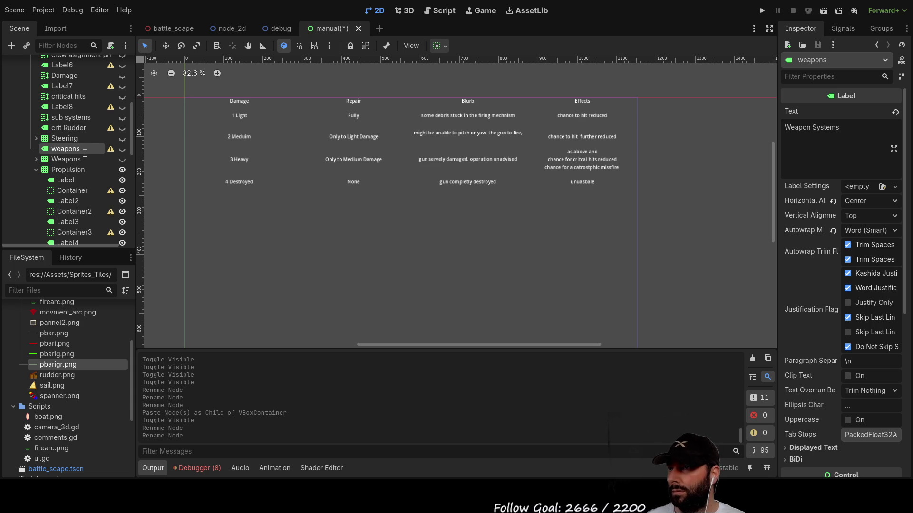
{"action": "double_click", "coordinate": [67, 148]}
{"action": "key", "text": "Home"}
{"action": "type", "text": "crit"}
{"action": "key", "text": "Return"}
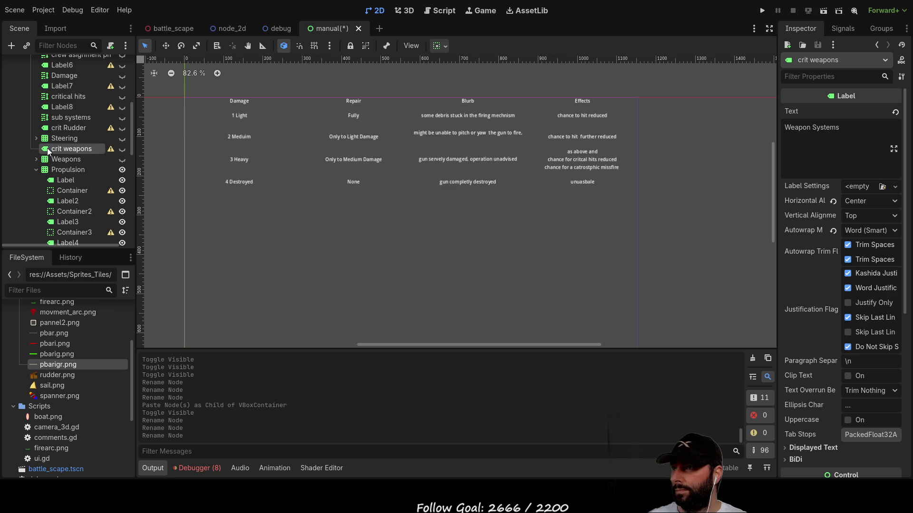
- Paste a copy of the label above Propulsion and name it 'crit propulsion'
{"action": "key", "text": "ctrl+v"}
{"action": "mouse_move", "coordinate": [67, 219]}
{"action": "left_mouse_down"}
{"action": "mouse_move", "coordinate": [61, 115]}
{"action": "mouse_move", "coordinate": [62, 139]}
{"action": "left_mouse_up"}
{"action": "double_click", "coordinate": [84, 146]}
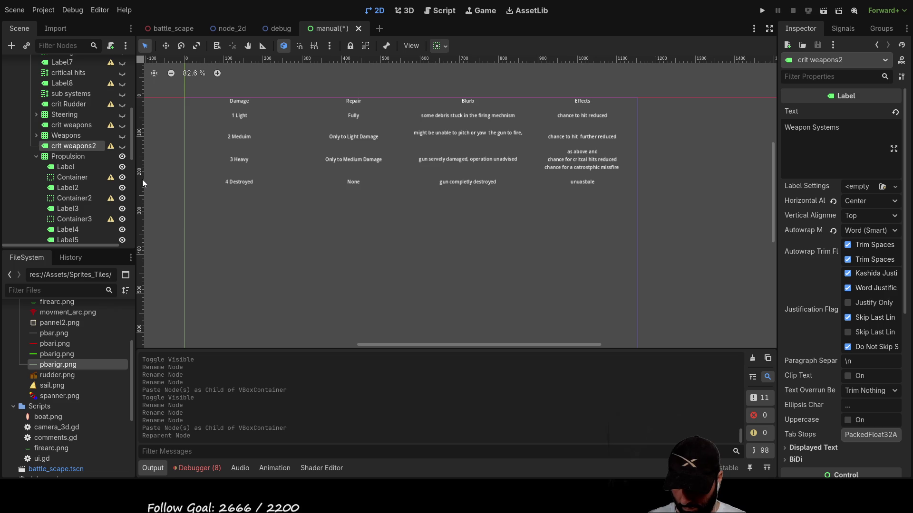
{"action": "type", "text": "crit propulsion"}
{"action": "key", "text": "Return"}
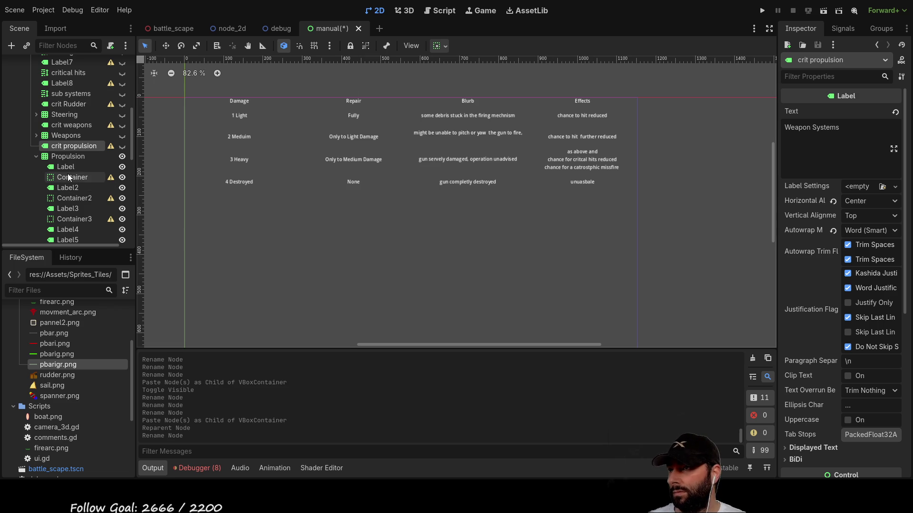
- Review the Propulsion table's row texts and make the crit propulsion heading visible
{"action": "left_click", "coordinate": [74, 160]}
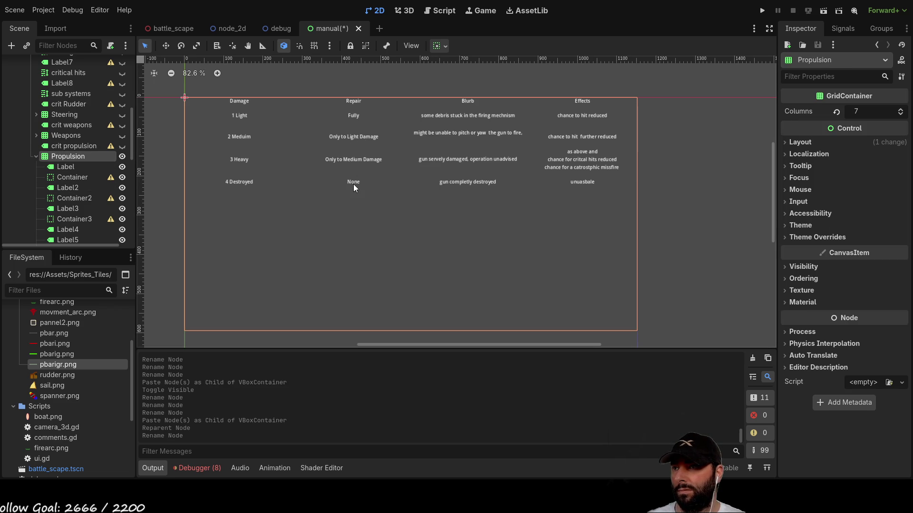
{"action": "left_click", "coordinate": [457, 120]}
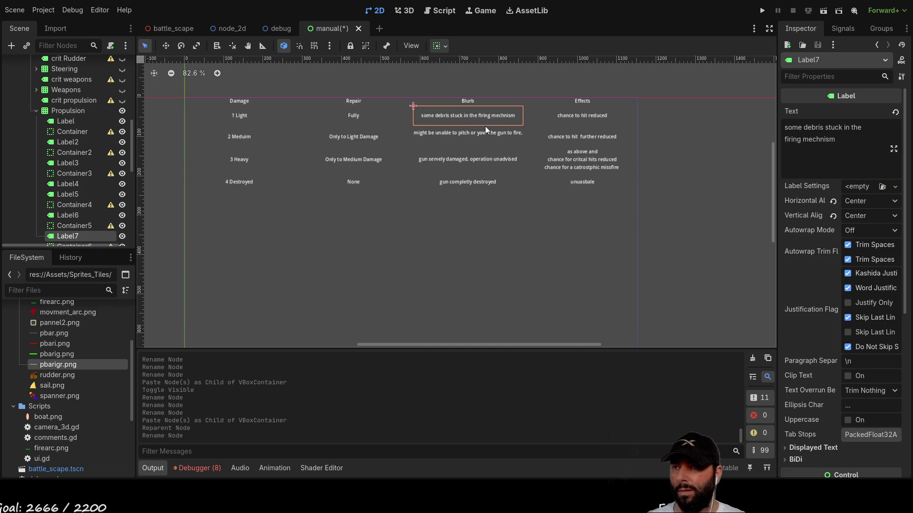
{"action": "left_click", "coordinate": [595, 113]}
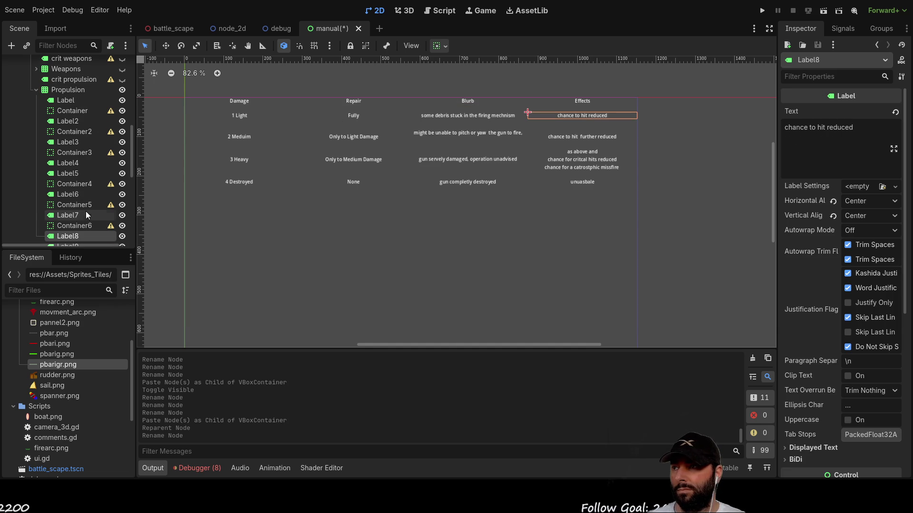
{"action": "scroll", "coordinate": [88, 213], "scroll_direction": "down", "scroll_amount": 1}
{"action": "scroll", "coordinate": [79, 209], "scroll_direction": "down", "scroll_amount": 4}
{"action": "scroll", "coordinate": [78, 209], "scroll_direction": "down", "scroll_amount": 2}
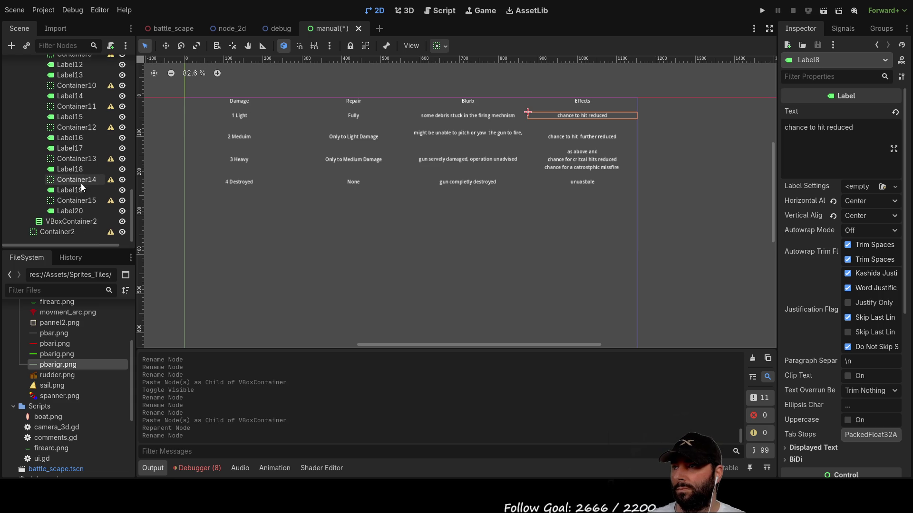
{"action": "scroll", "coordinate": [76, 200], "scroll_direction": "up", "scroll_amount": 5}
{"action": "scroll", "coordinate": [78, 145], "scroll_direction": "up", "scroll_amount": 4}
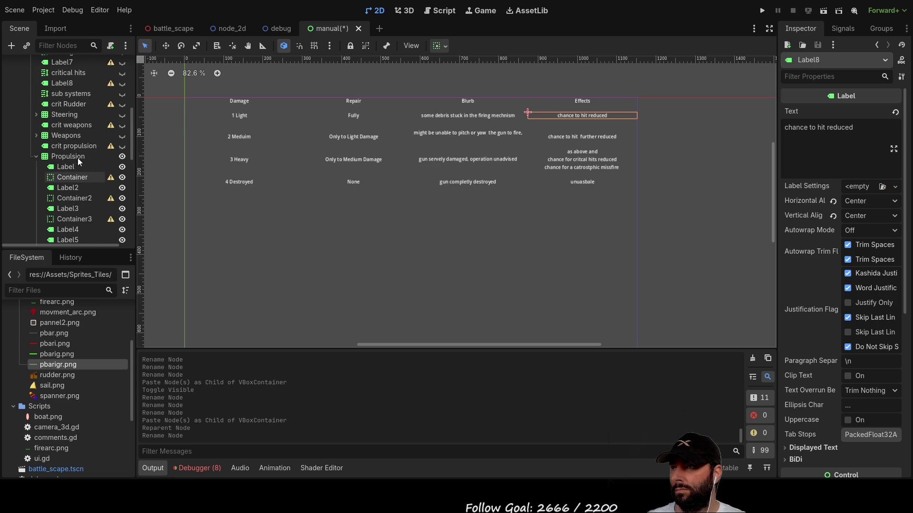
{"action": "left_click", "coordinate": [122, 146]}
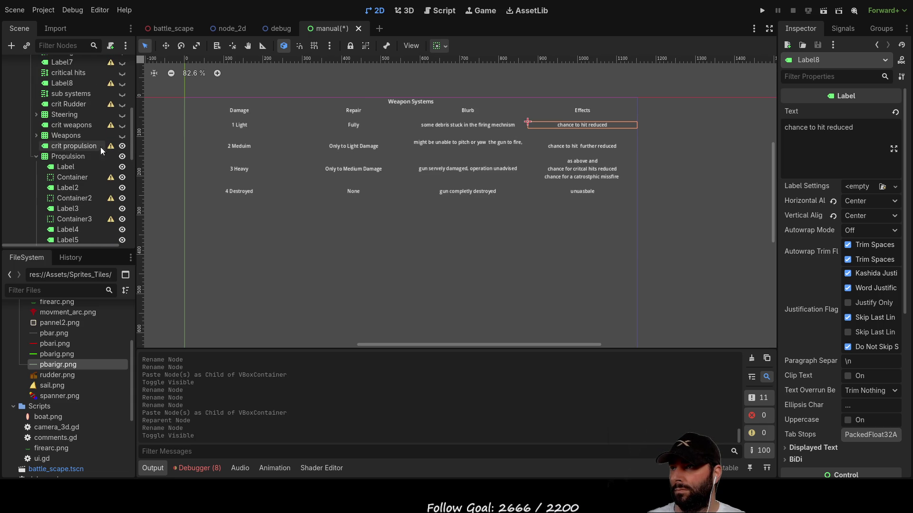
- Change the crit propulsion heading text from 'Weapon Systems' to 'Propulsion (sails or engine)'
{"action": "left_click", "coordinate": [81, 147]}
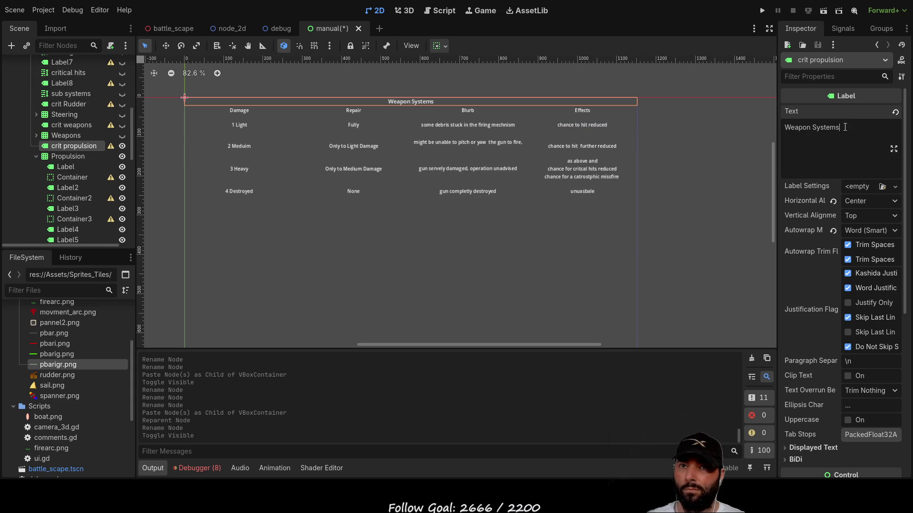
{"action": "left_click_drag", "start_coordinate": [841, 128], "coordinate": [784, 133]}
{"action": "type", "text": "Pro"}
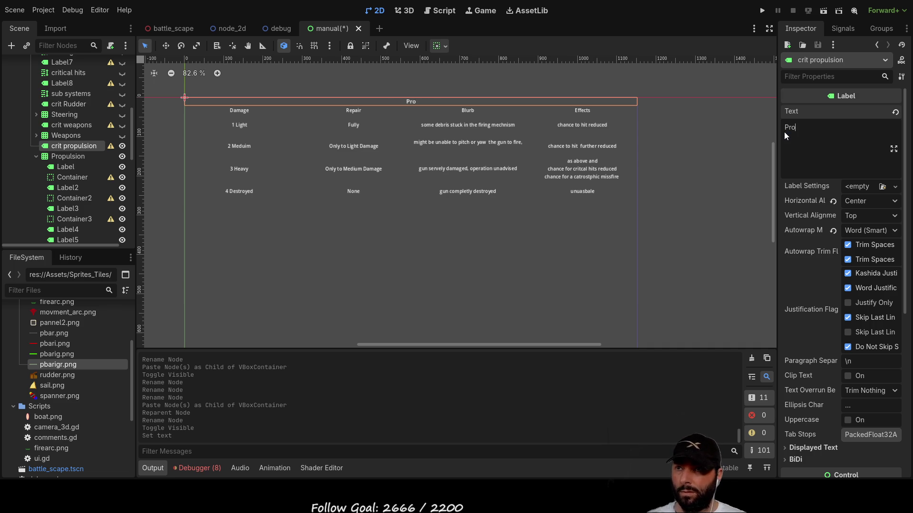
{"action": "type", "text": "pulsion "}
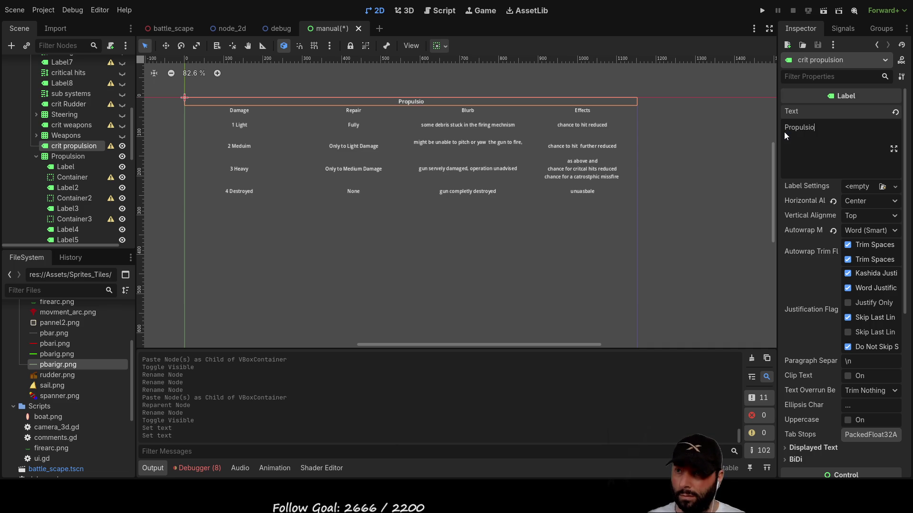
{"action": "type", "text": "("}
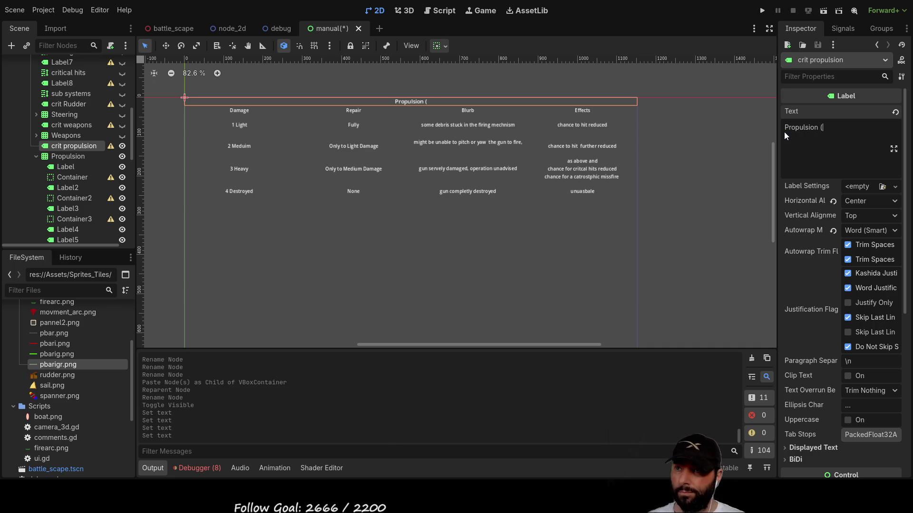
{"action": "type", "text": "sails or engine"}
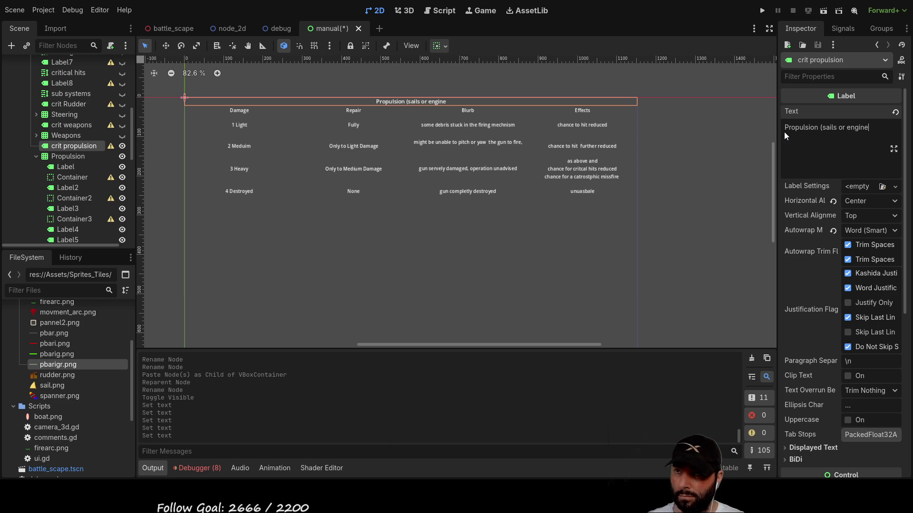
{"action": "type", "text": ")"}
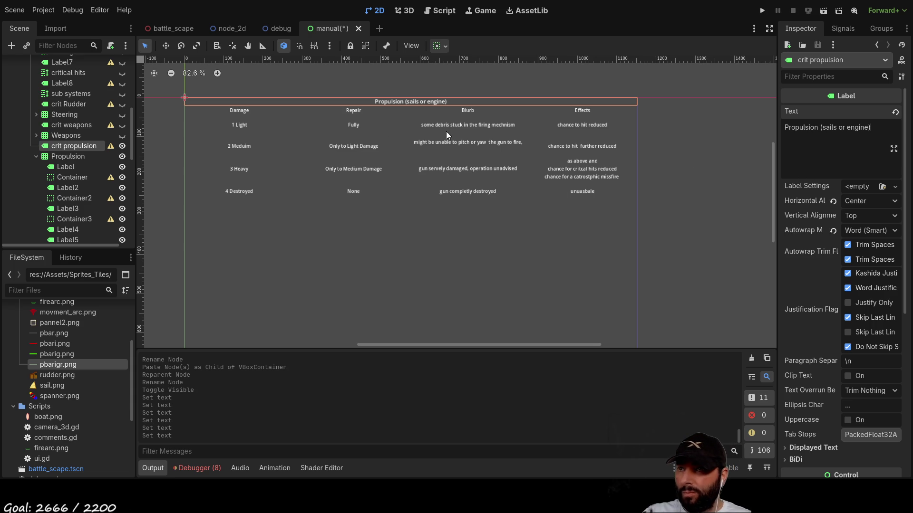
{"action": "left_click", "coordinate": [457, 126]}
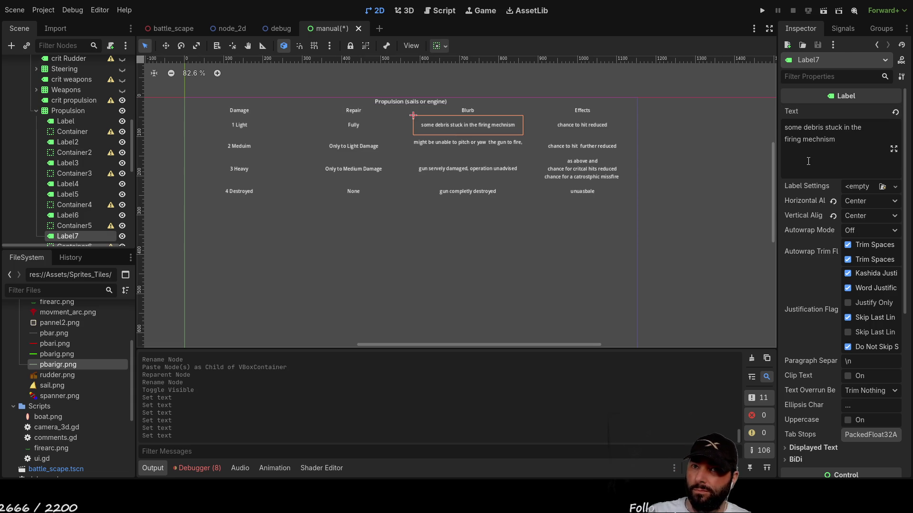
- Rewrite the Light blurb text as 'rigging knocked lose/ collasped exhaust tower'
{"action": "left_click_drag", "start_coordinate": [852, 148], "coordinate": [773, 127]}
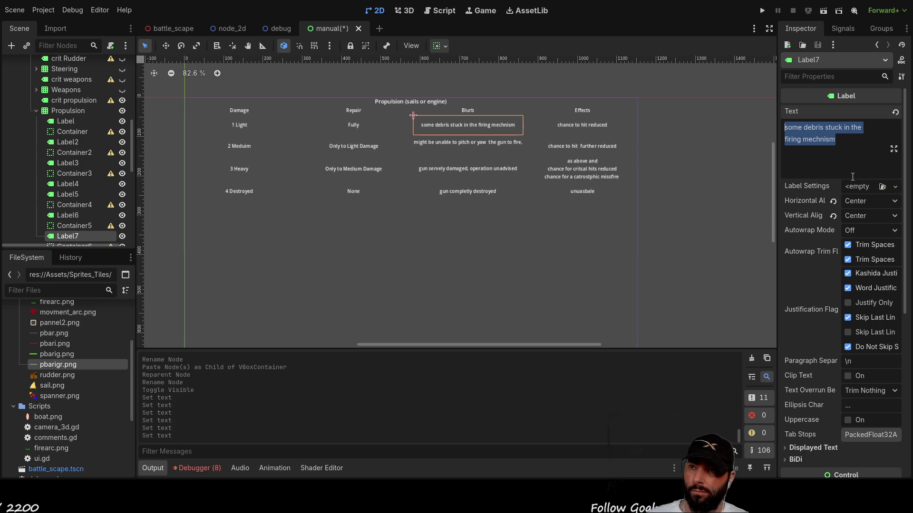
{"action": "type", "text": "l"}
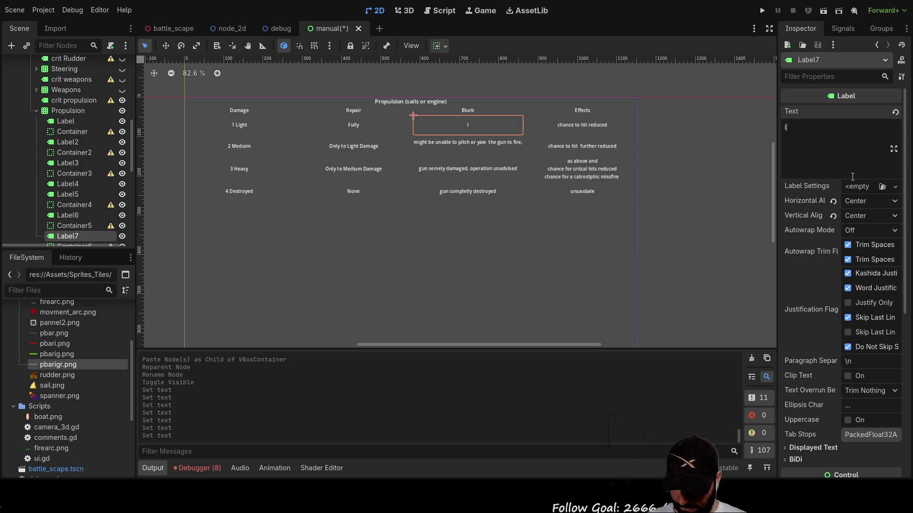
{"action": "type", "text": "ose rigging"}
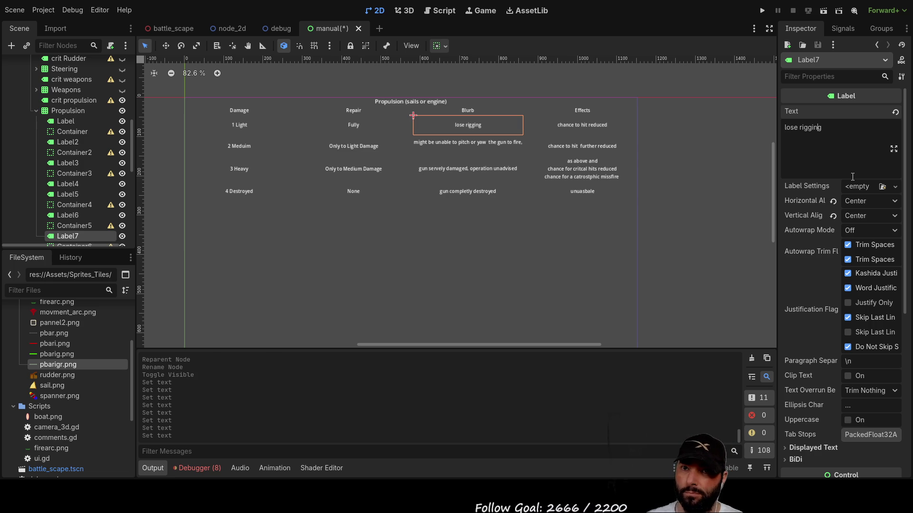
{"action": "key", "text": "BackSpace"}
{"action": "key", "text": "BackSpace"}
{"action": "key", "text": "BackSpace"}
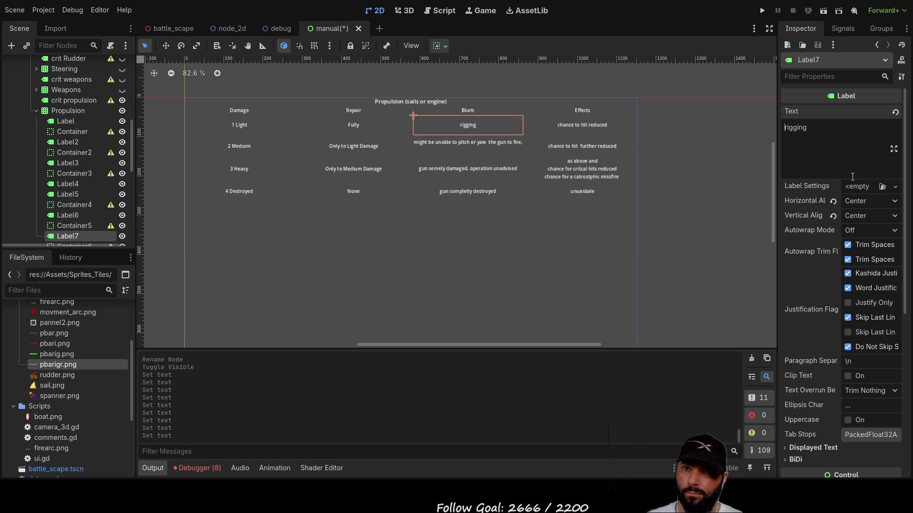
{"action": "left_click", "coordinate": [852, 177]}
{"action": "type", "text": "kn"}
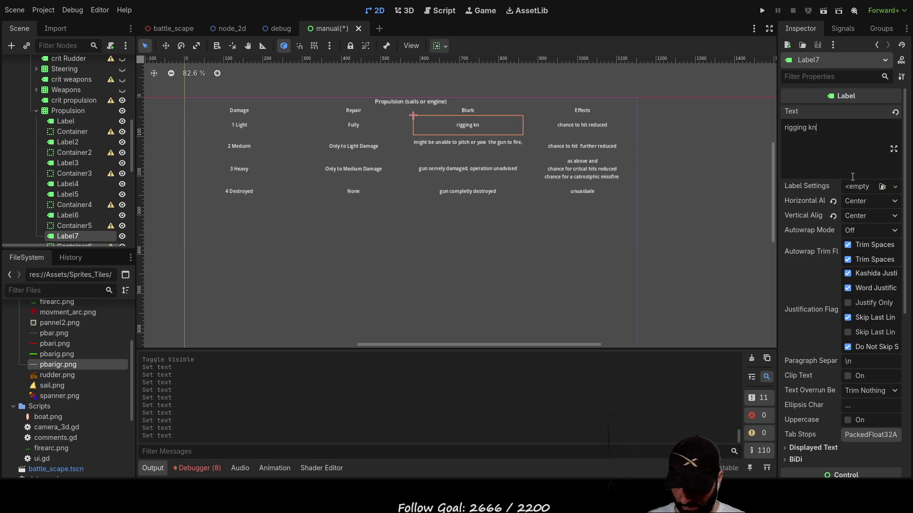
{"action": "type", "text": "ocked lose"}
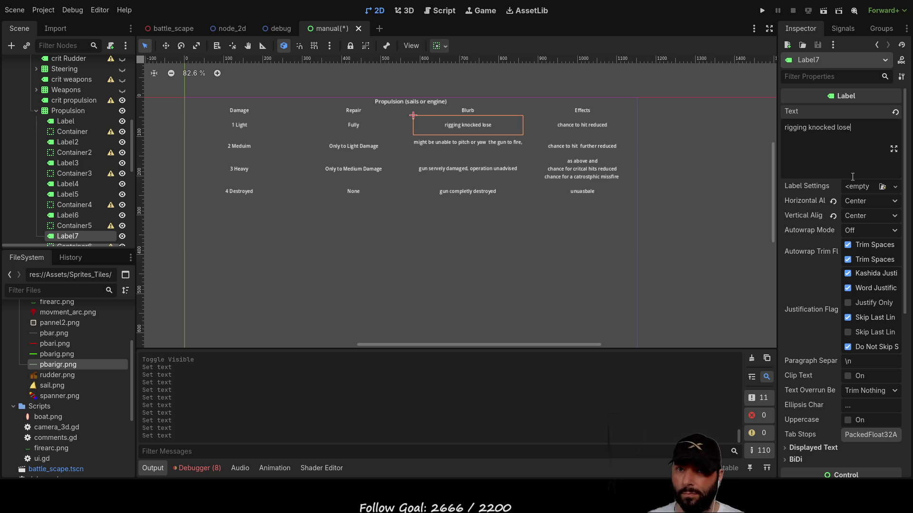
{"action": "type", "text": ", "}
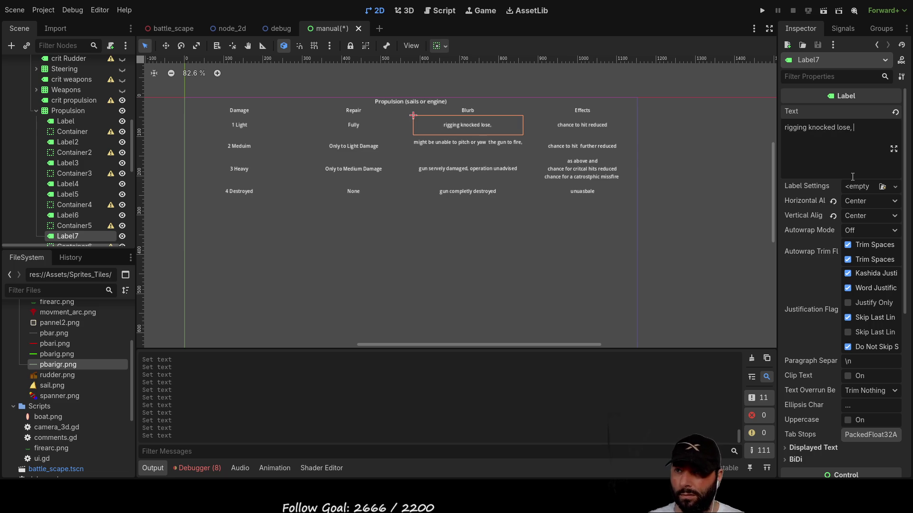
{"action": "type", "text": "missali"}
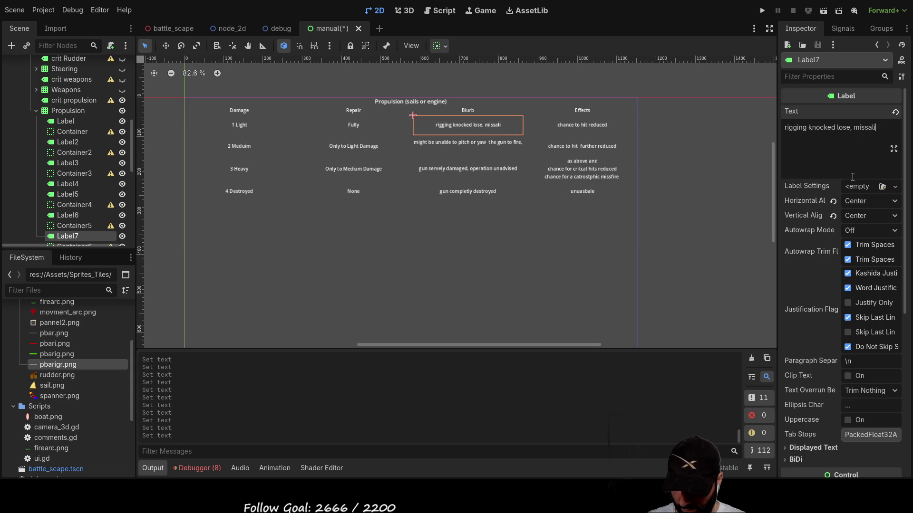
{"action": "type", "text": "gned"}
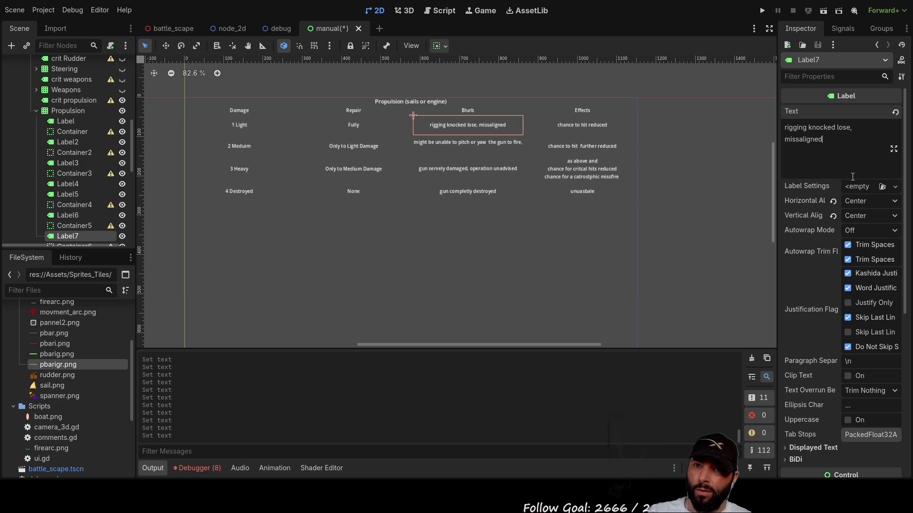
{"action": "key", "text": "BackSpace"}
{"action": "key", "text": "BackSpace"}
{"action": "key", "text": "BackSpace"}
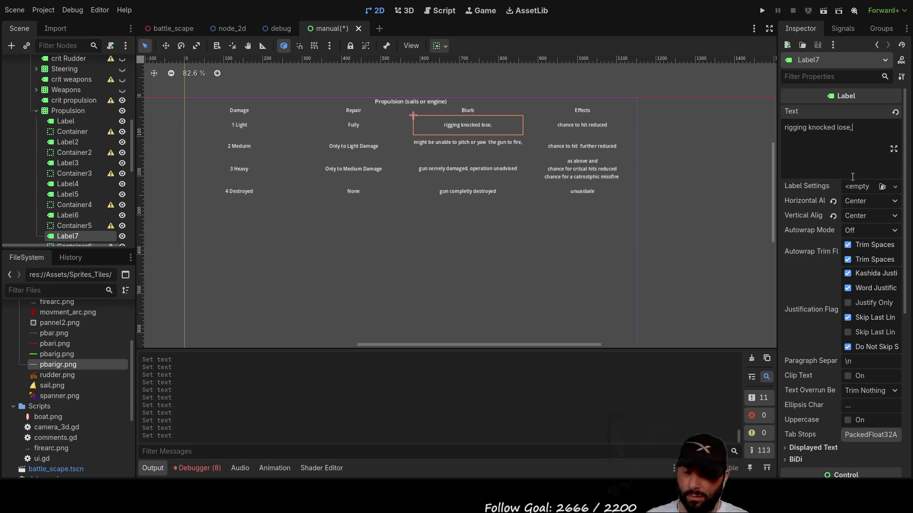
{"action": "type", "text": " collasped e"}
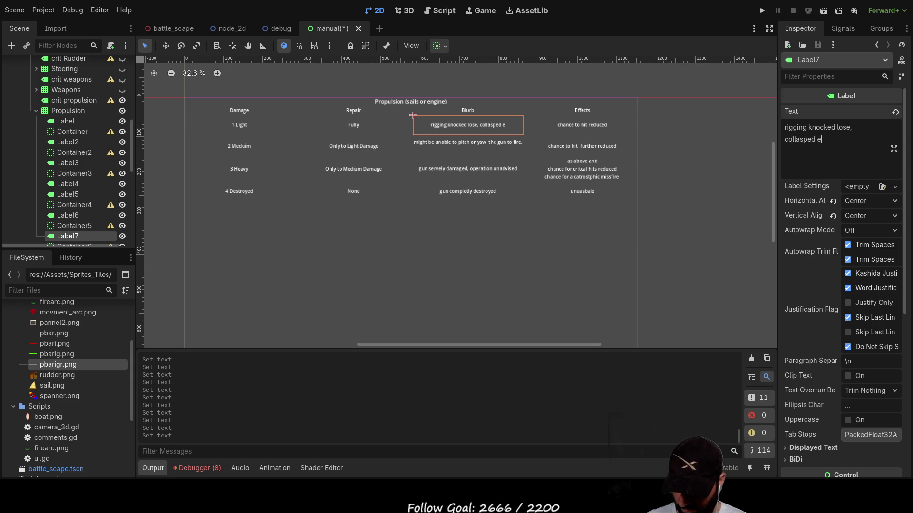
{"action": "type", "text": "xhaust tower"}
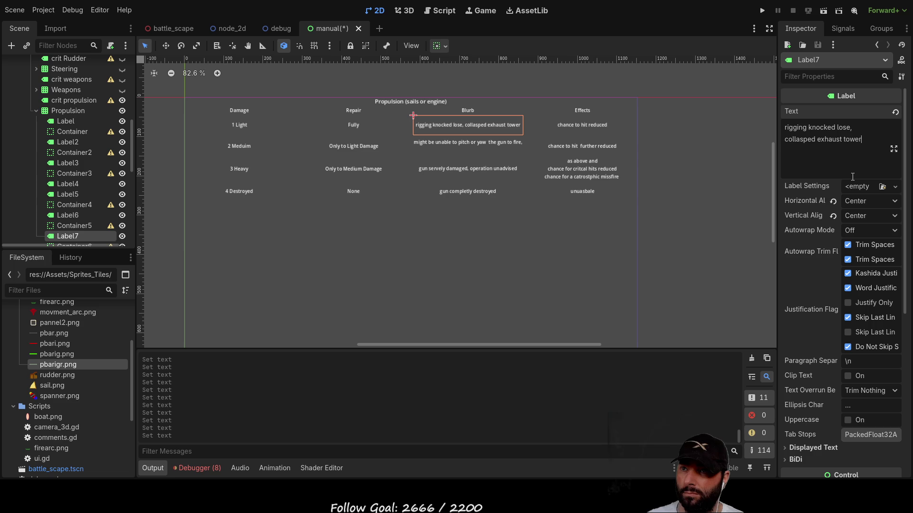
{"action": "key", "text": "Up"}
{"action": "key", "text": "Left"}
{"action": "key", "text": "Left"}
{"action": "key", "text": "Left"}
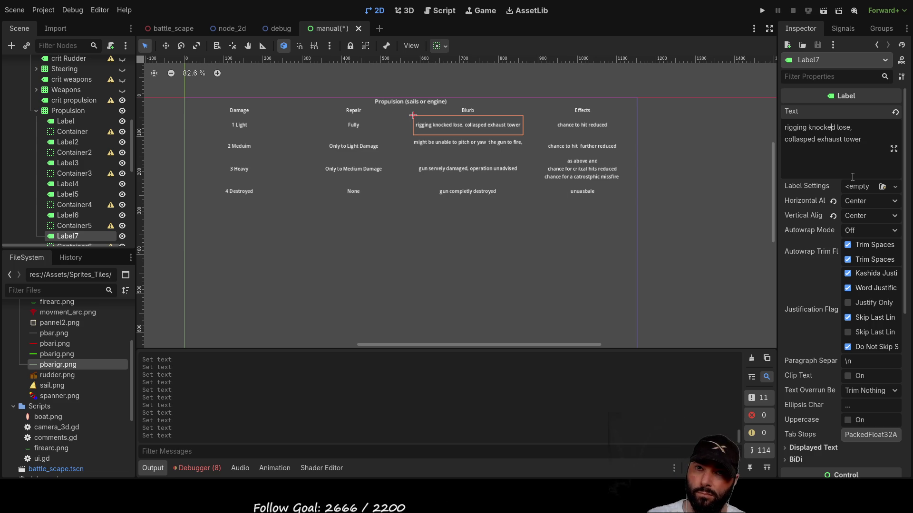
{"action": "key", "text": "End"}
{"action": "key", "text": "BackSpace"}
{"action": "type", "text": "/"}
{"action": "key", "text": "Down"}
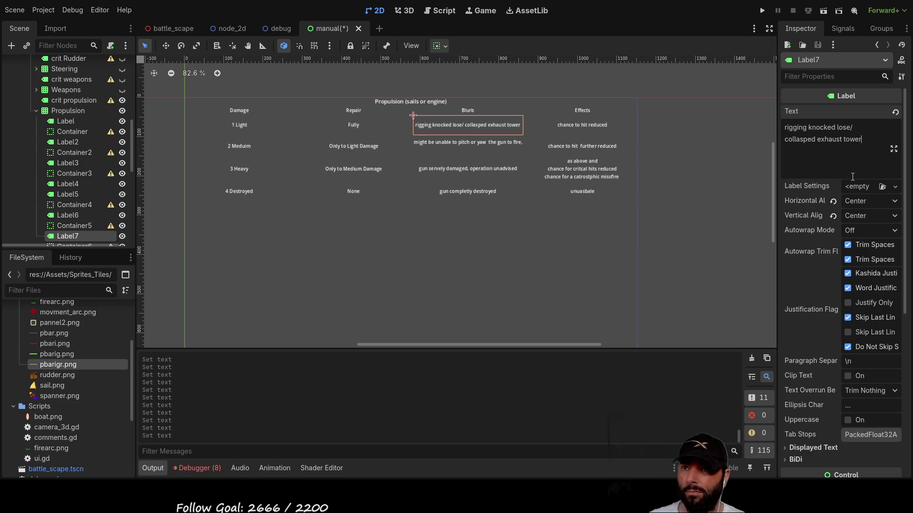
- Replace the Light effect text 'chance to hit reduced' with 'Reduced Speed'
{"action": "left_click", "coordinate": [584, 126]}
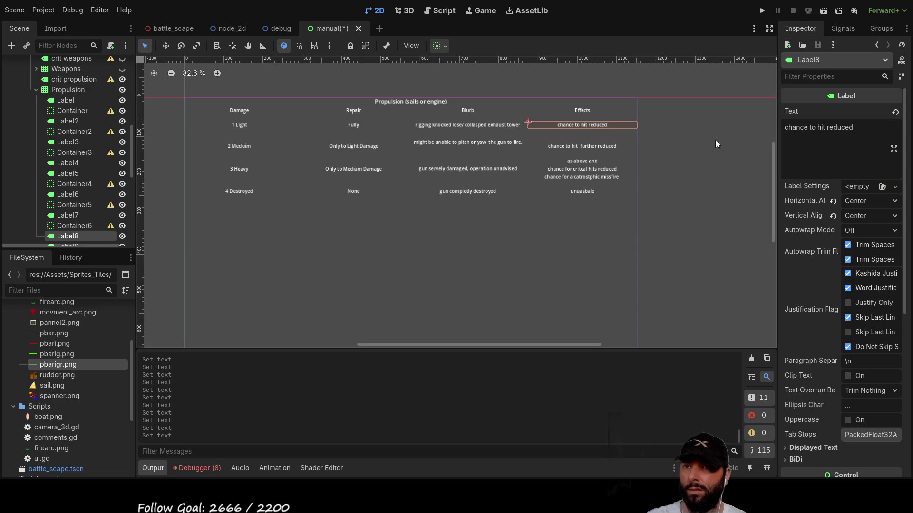
{"action": "left_click_drag", "start_coordinate": [856, 128], "coordinate": [777, 136]}
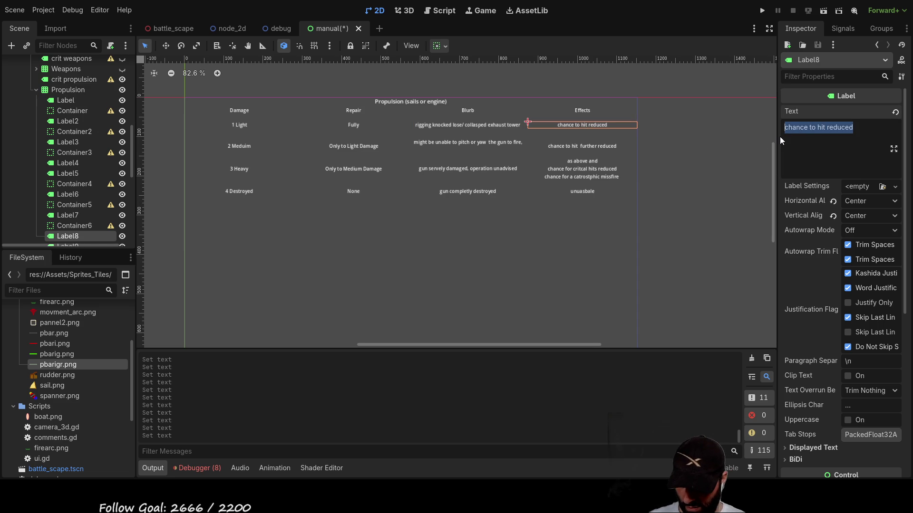
{"action": "type", "text": "reduce"}
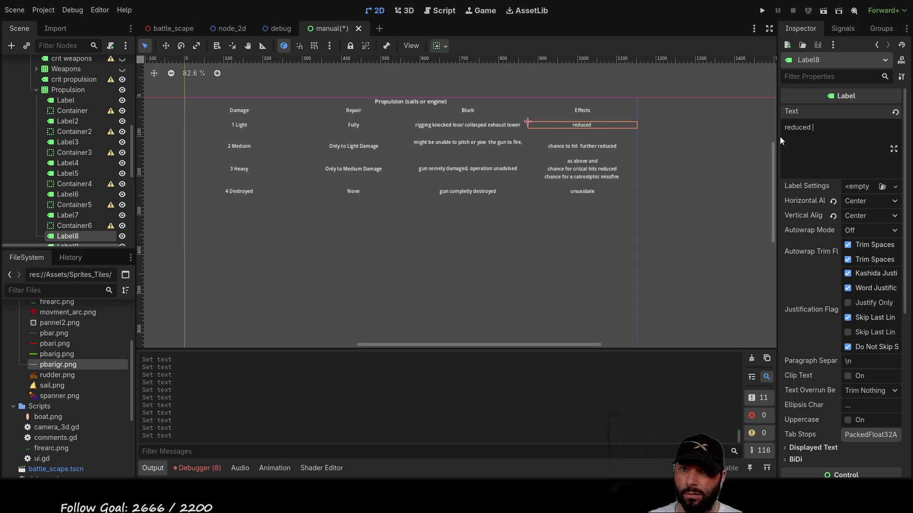
{"action": "type", "text": "d"}
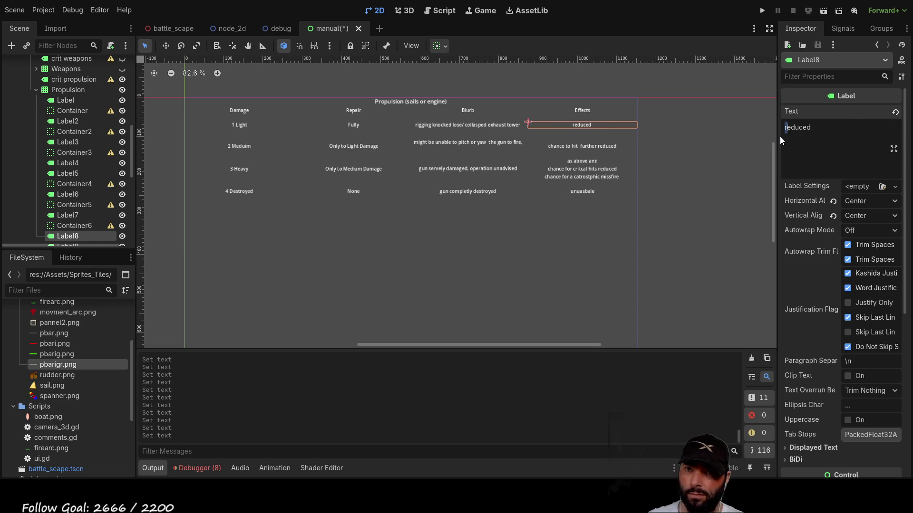
{"action": "key", "text": "Delete"}
{"action": "type", "text": "R"}
{"action": "key", "text": "Right"}
{"action": "key", "text": "Right"}
{"action": "key", "text": "Right"}
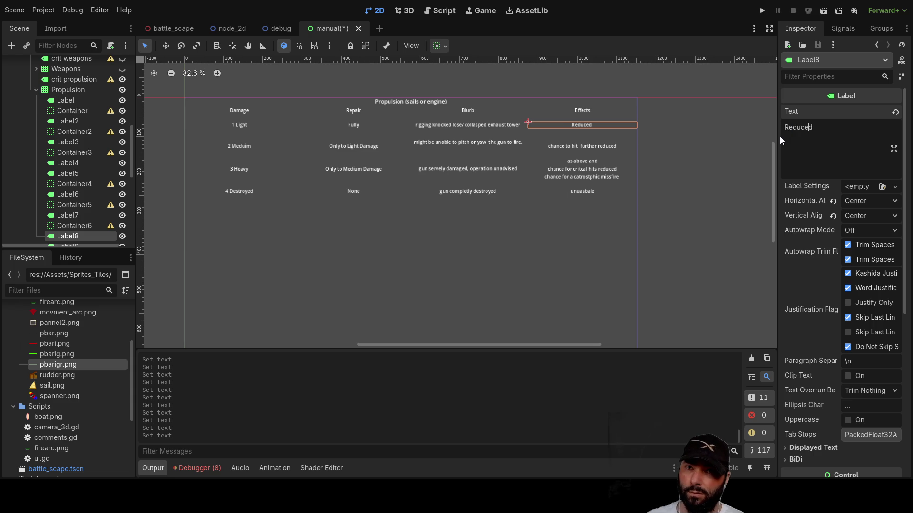
{"action": "type", "text": "speed"}
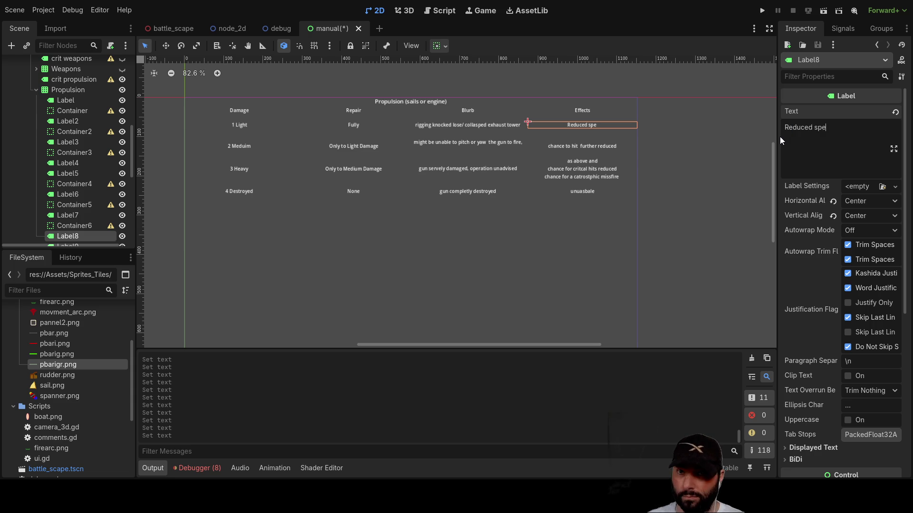
{"action": "key", "text": "Left"}
{"action": "key", "text": "shift+Left"}
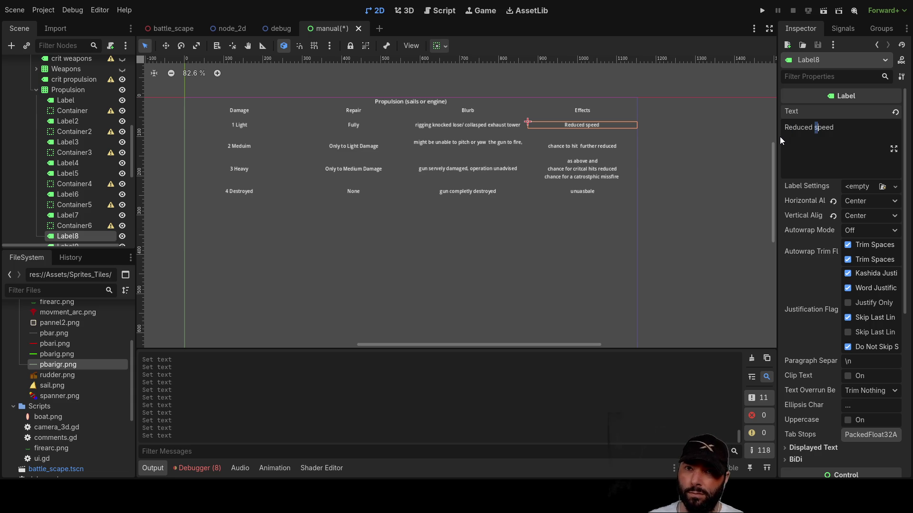
{"action": "type", "text": "S"}
{"action": "key", "text": "End"}
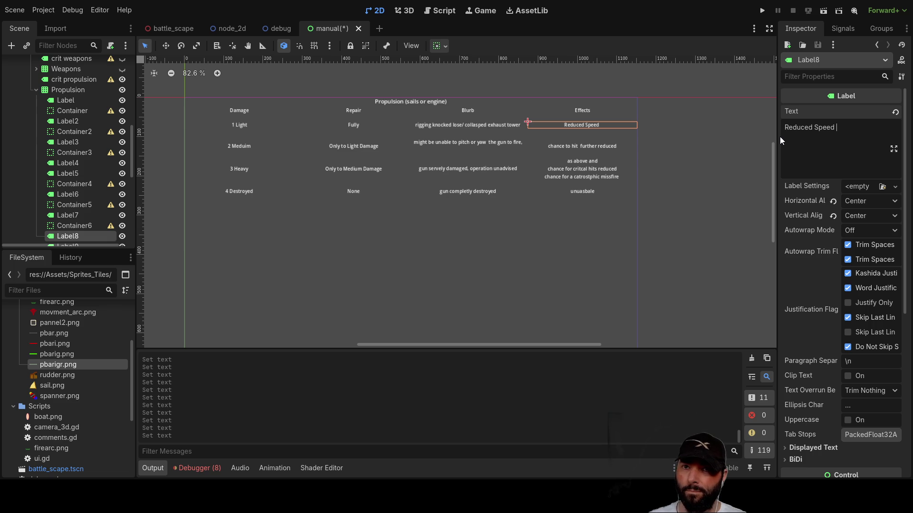
{"action": "key", "text": "BackSpace"}
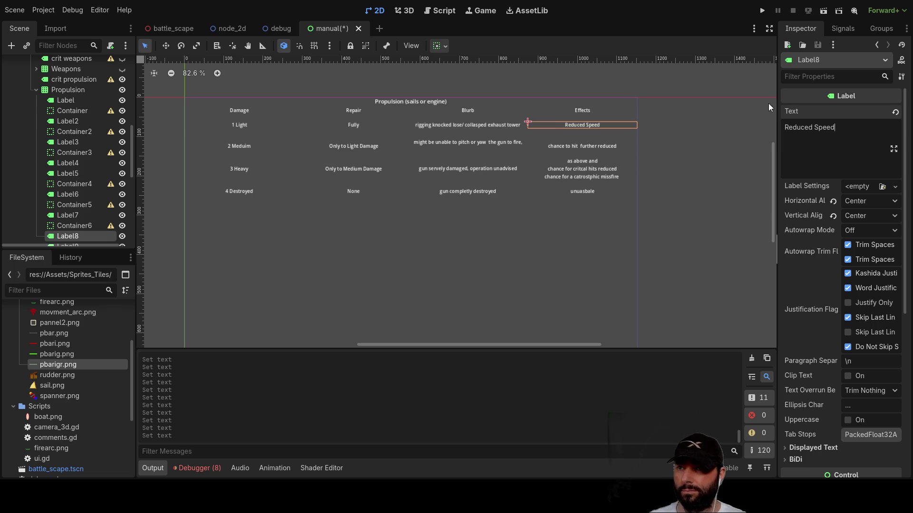
{"action": "left_click", "coordinate": [461, 142]}
{"action": "left_click", "coordinate": [851, 153]}
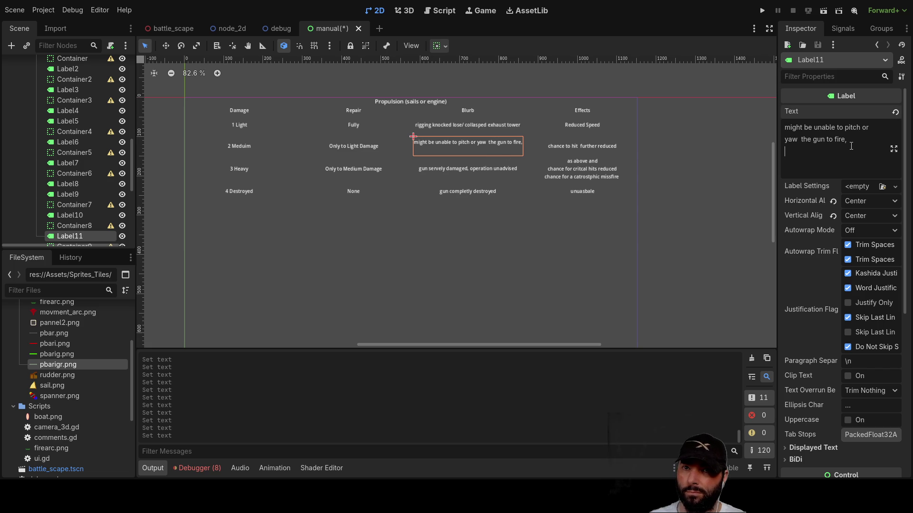
- Replace the Medium blurb with 'lost mast, gapping holes in sails, cracked engine head'
{"action": "left_click_drag", "start_coordinate": [797, 148], "coordinate": [785, 128]}
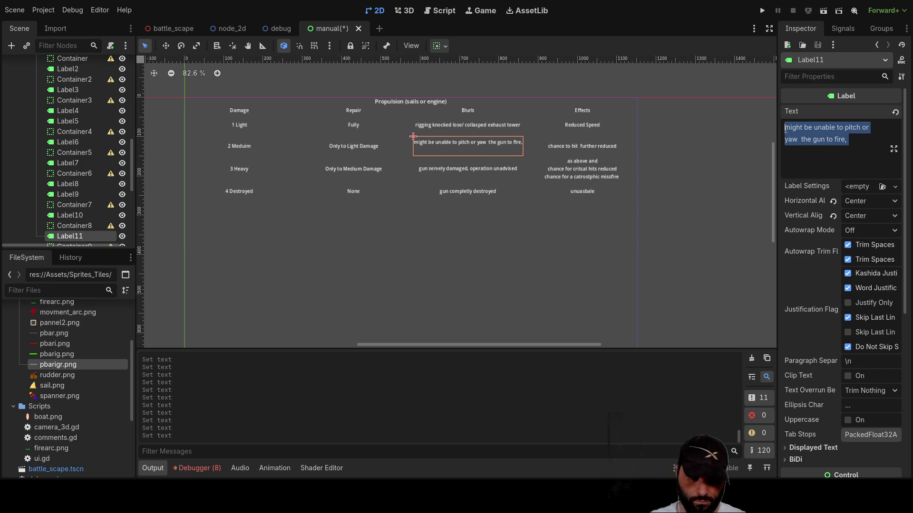
{"action": "key", "text": "BackSpace"}
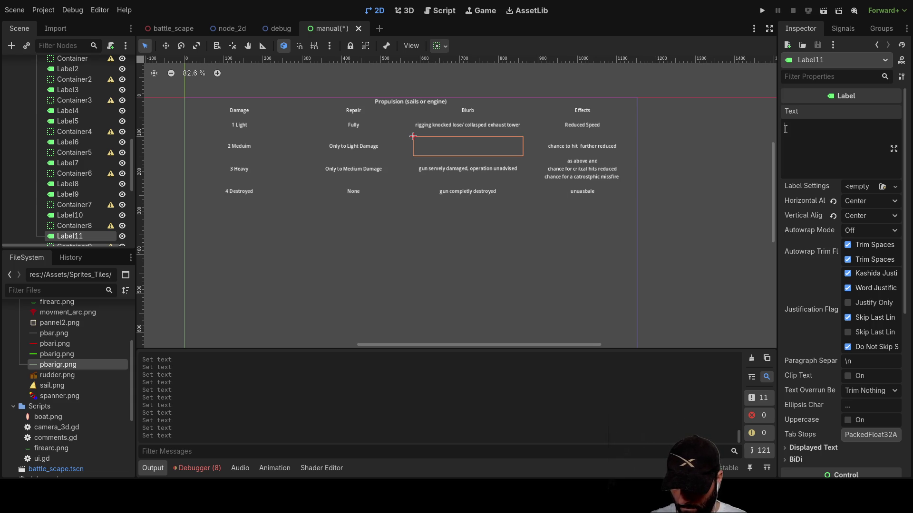
{"action": "type", "text": "lost ma"}
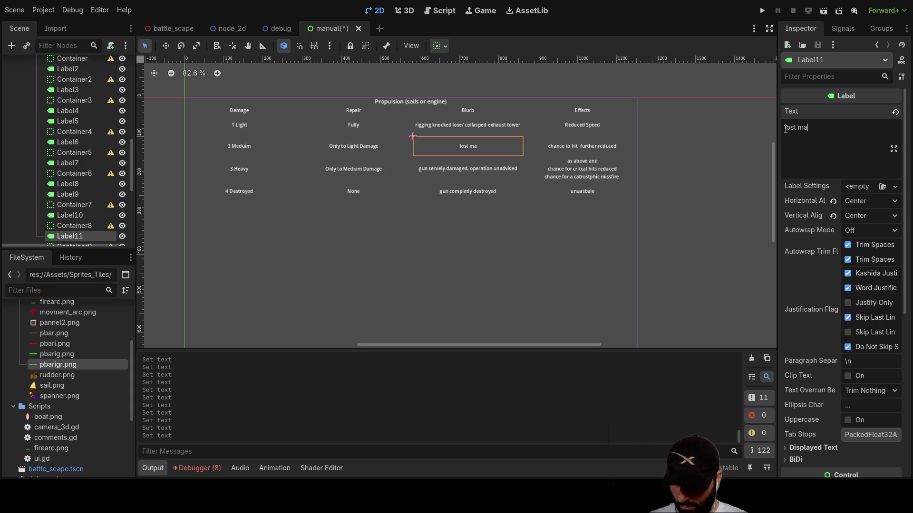
{"action": "type", "text": "st /"}
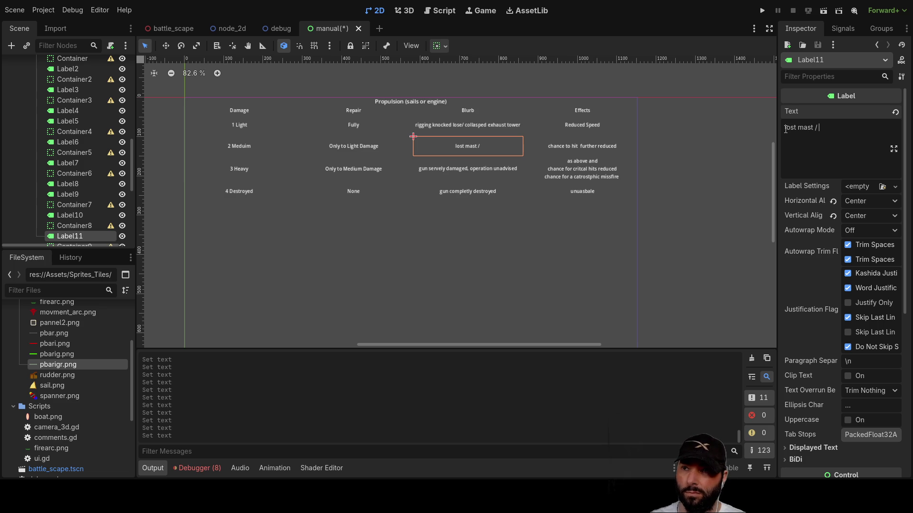
{"action": "key", "text": "BackSpace"}
{"action": "key", "text": "BackSpace"}
{"action": "type", "text": ", ga"}
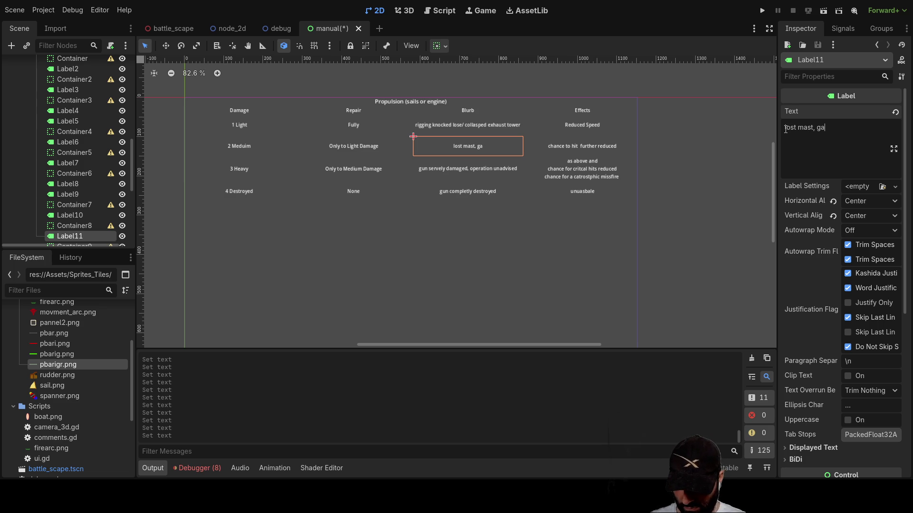
{"action": "type", "text": "pping holes "}
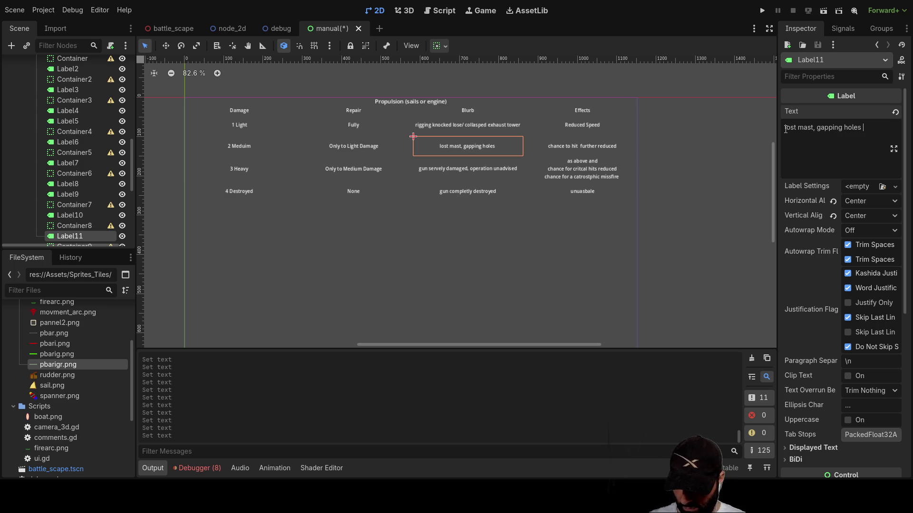
{"action": "type", "text": "in sails"}
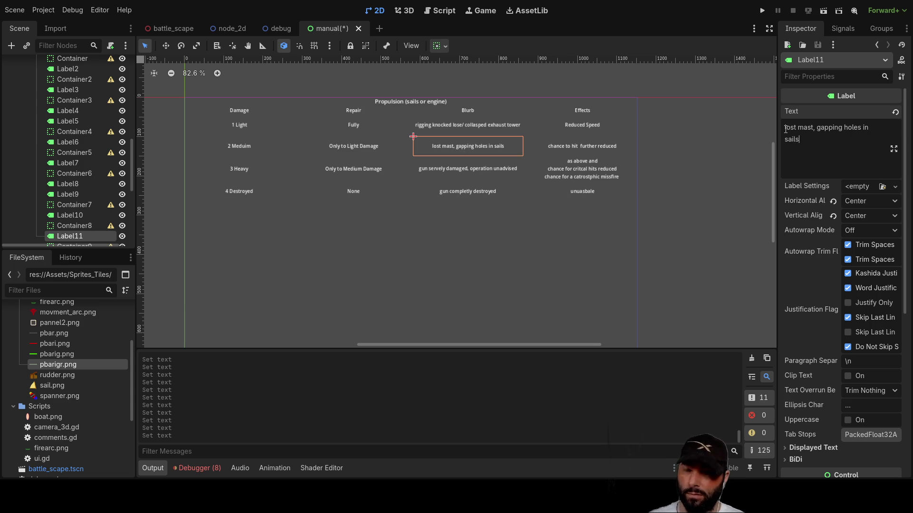
{"action": "type", "text": ","}
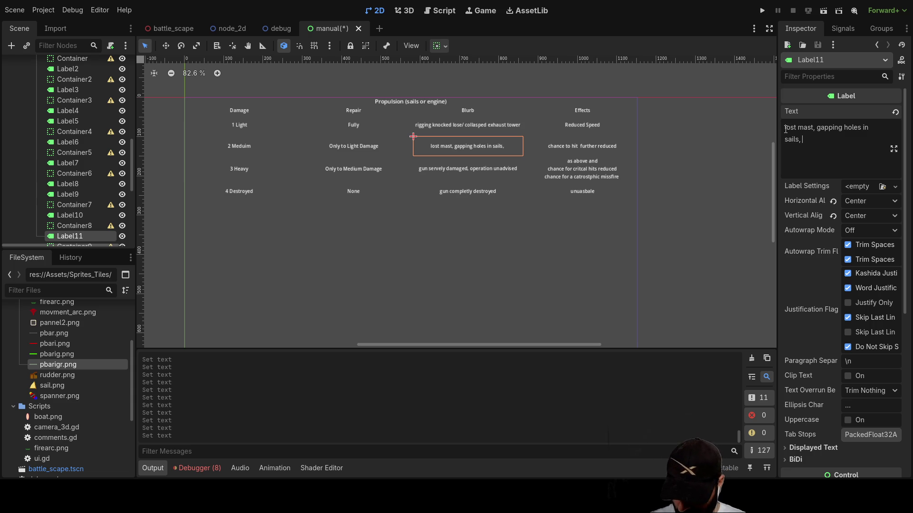
{"action": "type", "text": "cracked "}
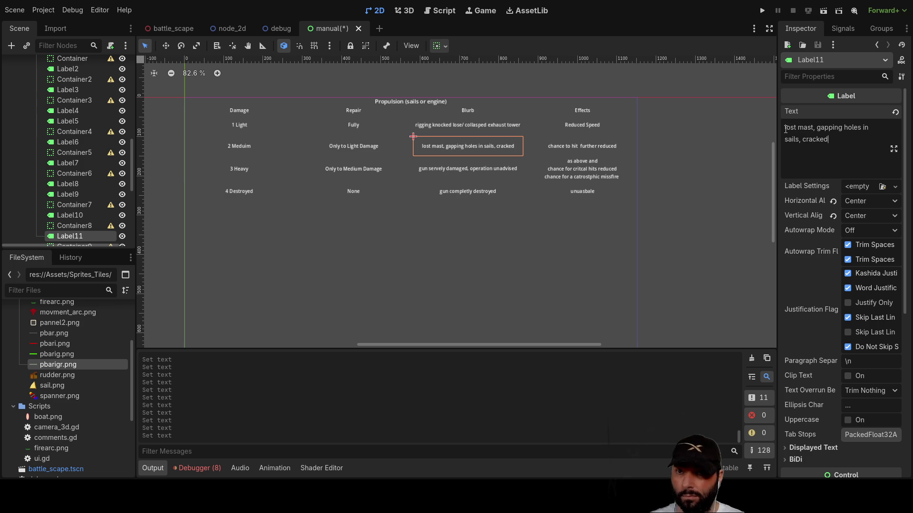
{"action": "type", "text": "eng"}
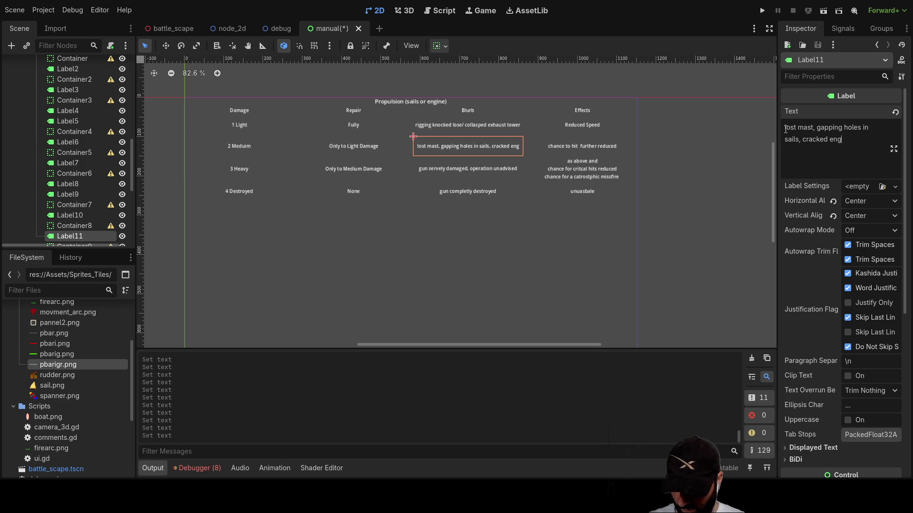
{"action": "type", "text": "ine head"}
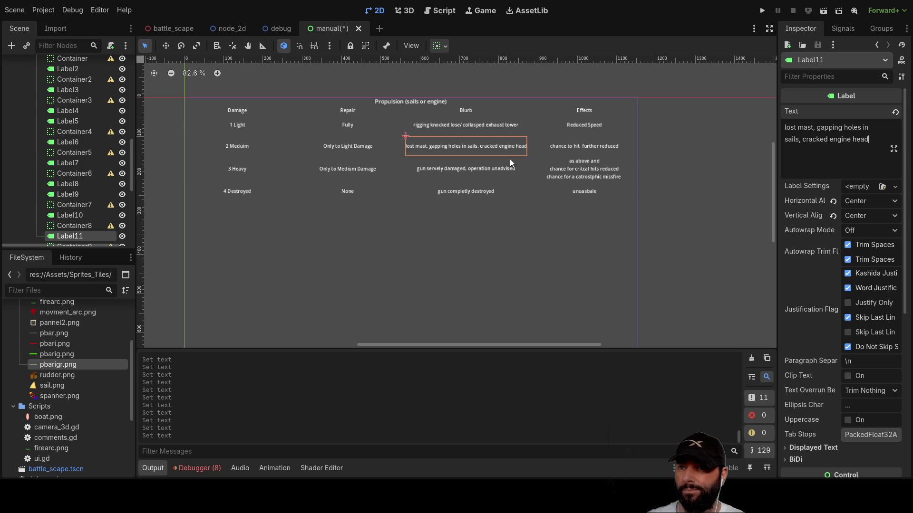
{"action": "left_click", "coordinate": [592, 146]}
- Change 'lost' to 'collasped' at the start of the Medium damage blurb
{"action": "double_click", "coordinate": [832, 144]}
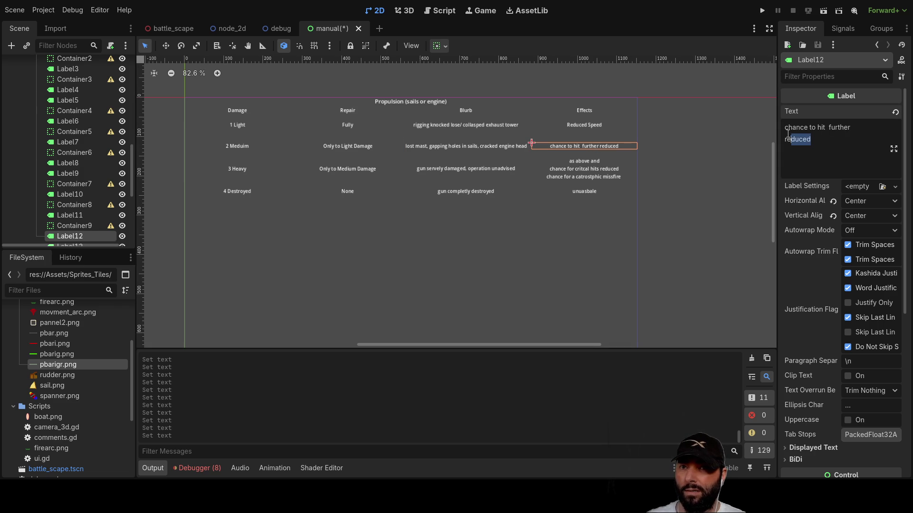
{"action": "left_click_drag", "start_coordinate": [820, 142], "coordinate": [774, 130]}
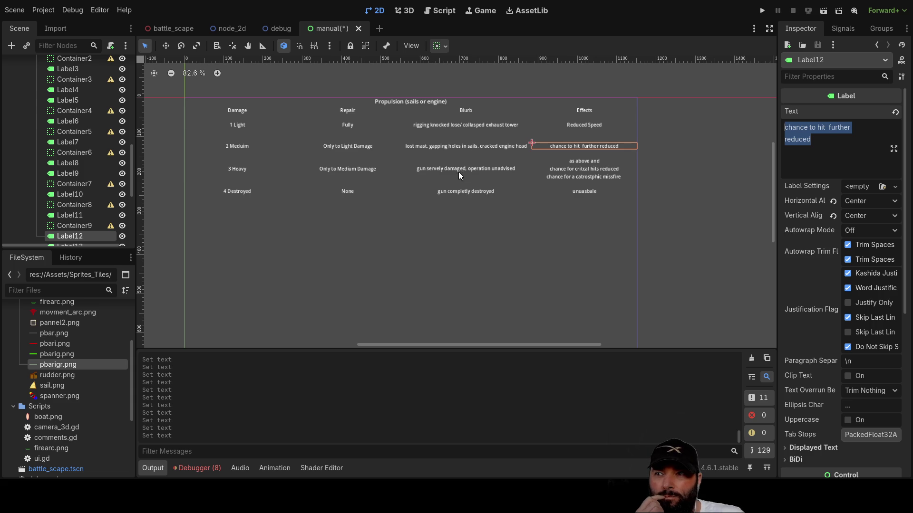
{"action": "left_click", "coordinate": [471, 172]}
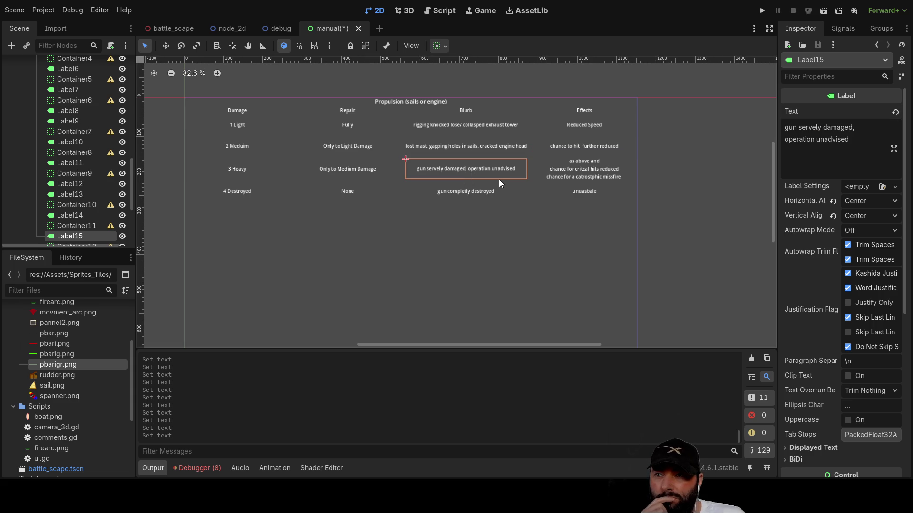
{"action": "left_click", "coordinate": [854, 143]}
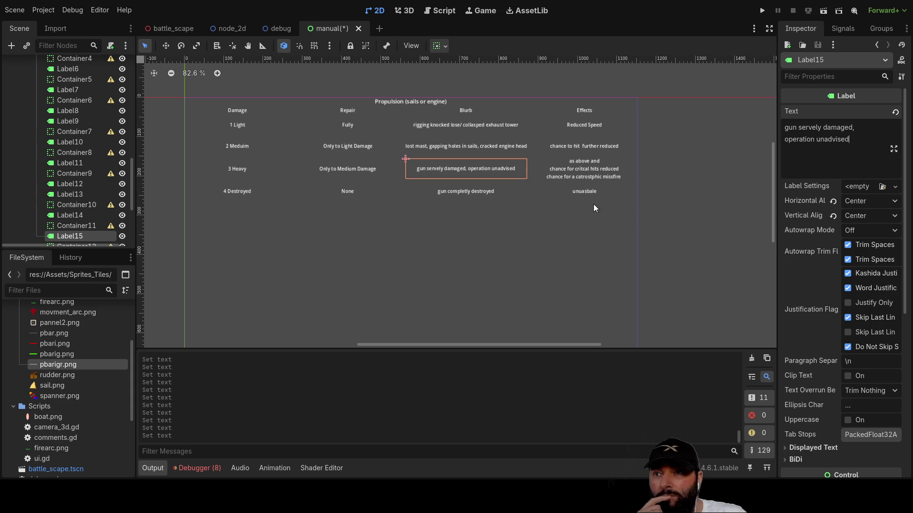
{"action": "left_click", "coordinate": [448, 147]}
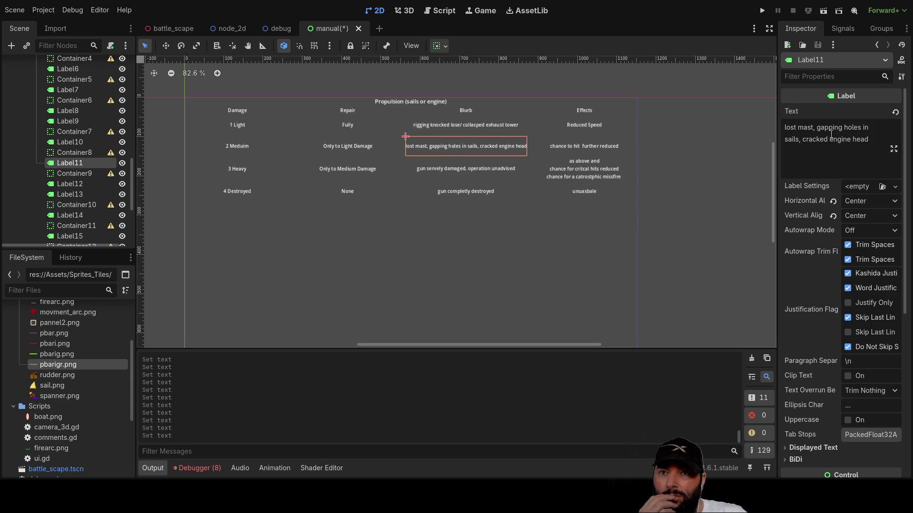
{"action": "double_click", "coordinate": [792, 128]}
{"action": "type", "text": "collasped"}
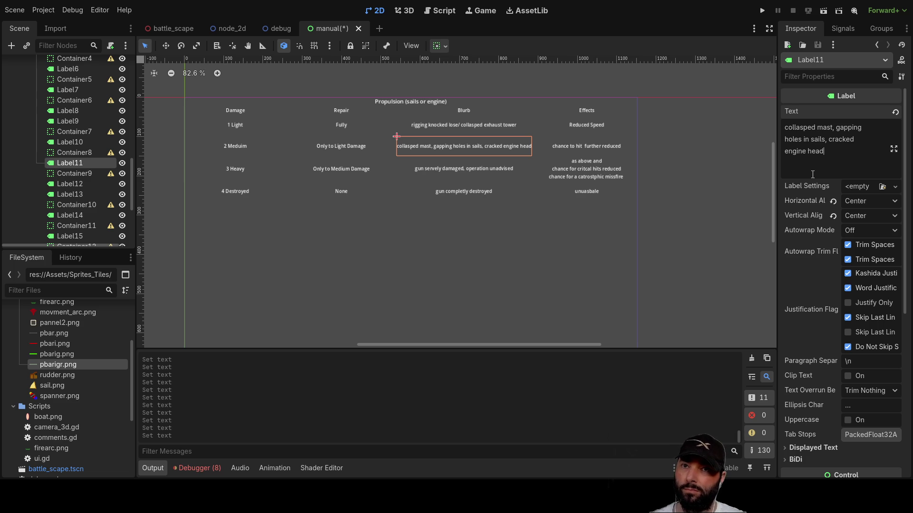
{"action": "left_click", "coordinate": [589, 148]}
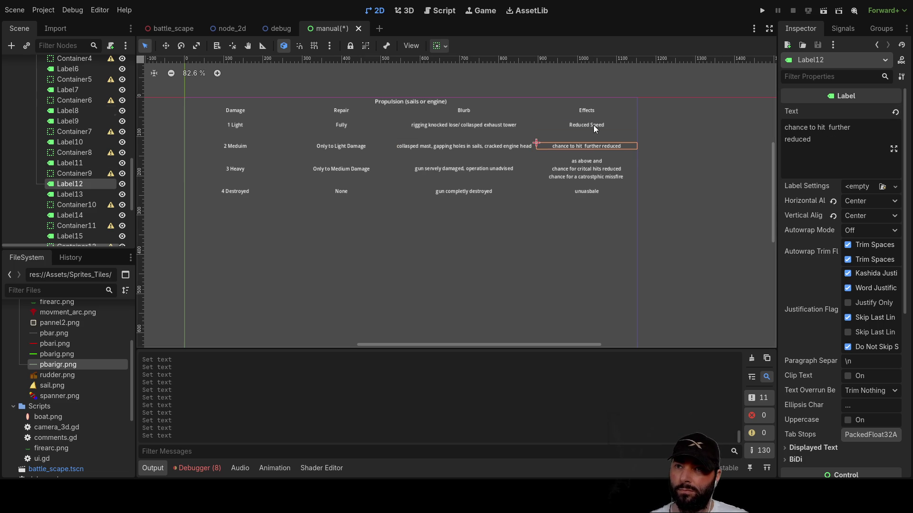
- Rewrite the Medium effect 'chance to hit further reduced' as 'Further Reduced Speed'
{"action": "left_click", "coordinate": [595, 126]}
{"action": "left_click_drag", "start_coordinate": [844, 127], "coordinate": [766, 129]}
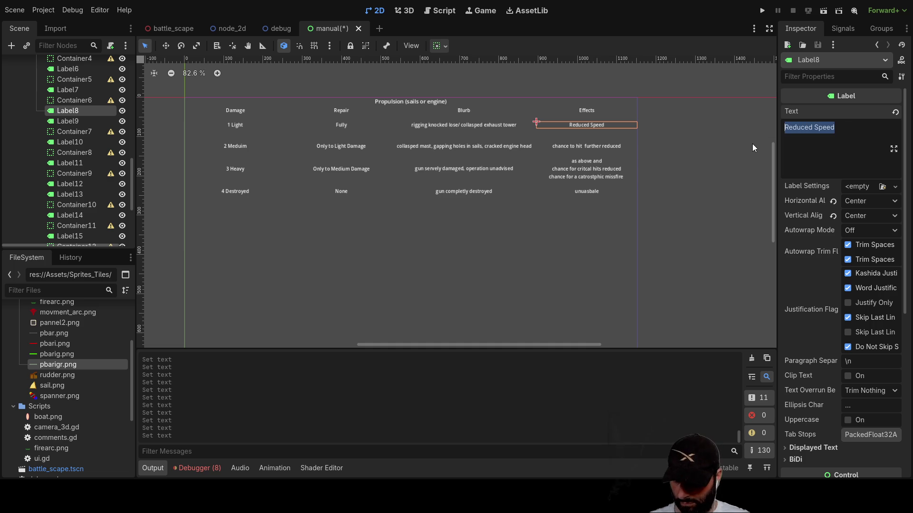
{"action": "left_click", "coordinate": [578, 148]}
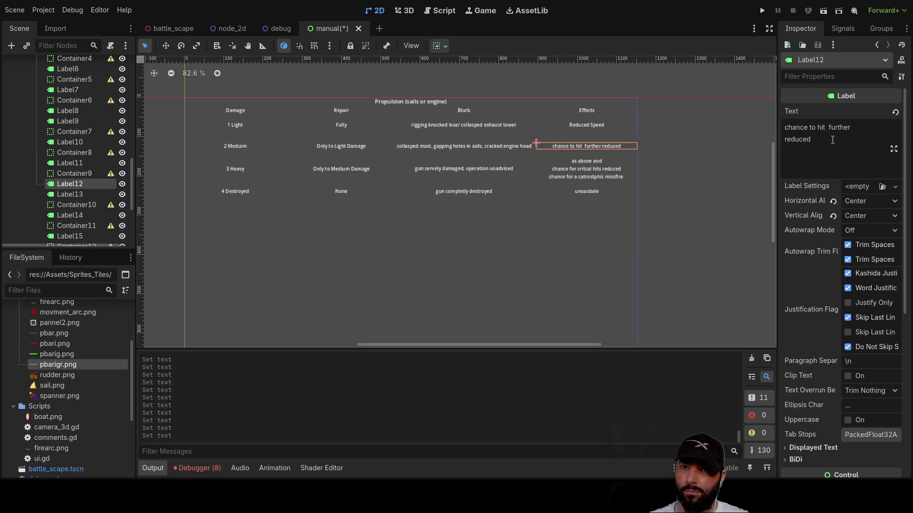
{"action": "left_click_drag", "start_coordinate": [827, 128], "coordinate": [756, 125]}
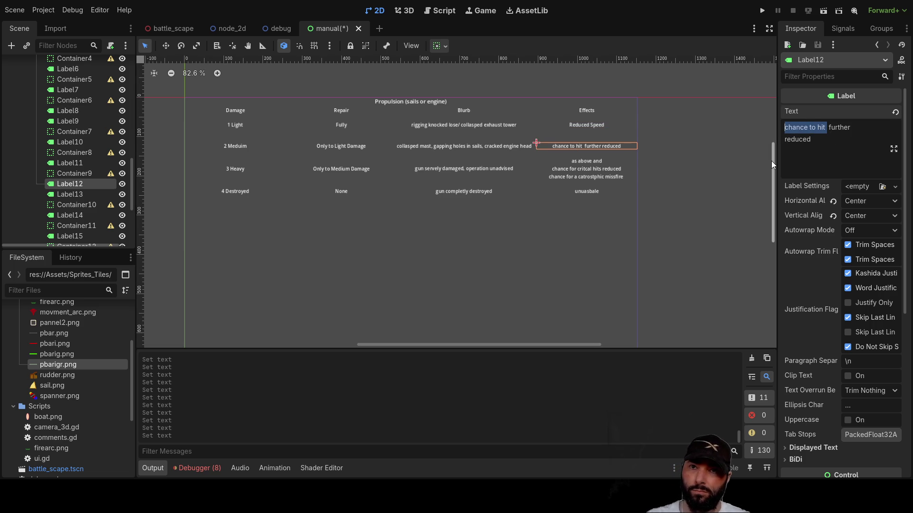
{"action": "key", "text": "BackSpace"}
{"action": "key", "text": "Delete"}
{"action": "left_click_drag", "start_coordinate": [834, 127], "coordinate": [807, 127]}
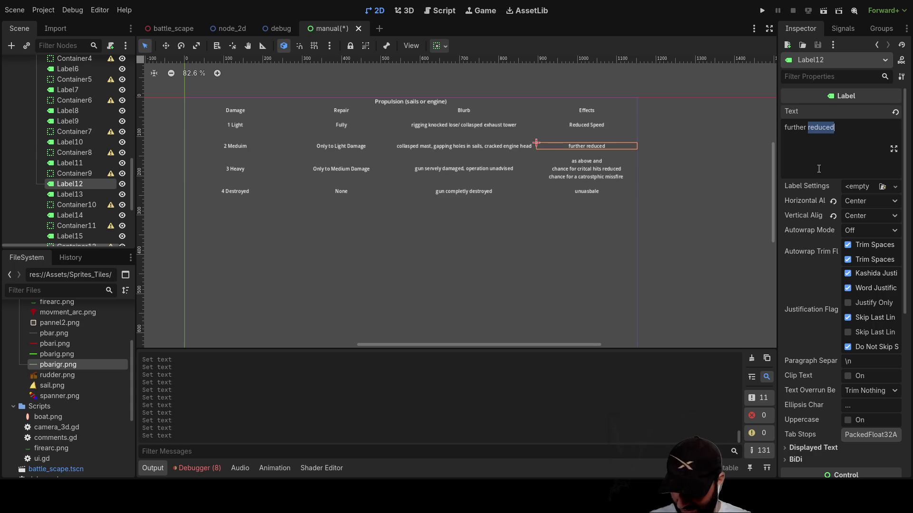
{"action": "type", "text": "Reduced Speed"}
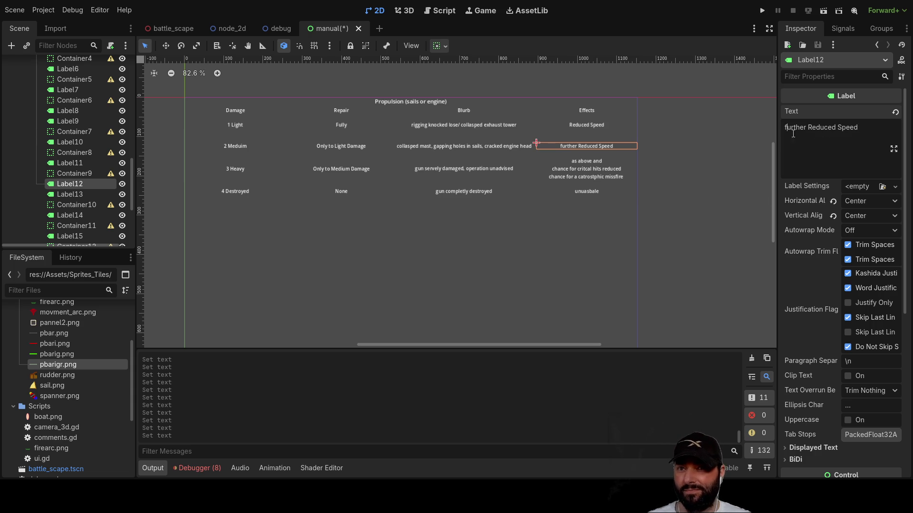
{"action": "key", "text": "BackSpace"}
{"action": "type", "text": "F"}
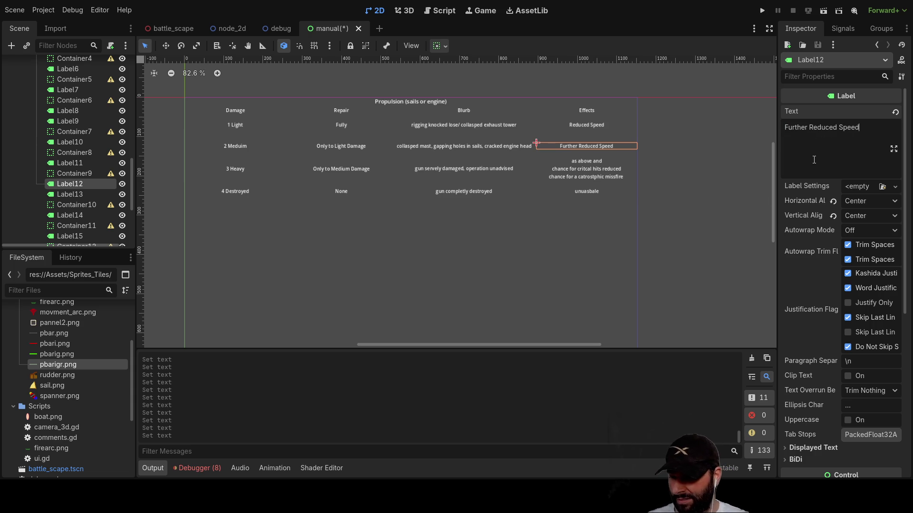
{"action": "left_click", "coordinate": [580, 169]}
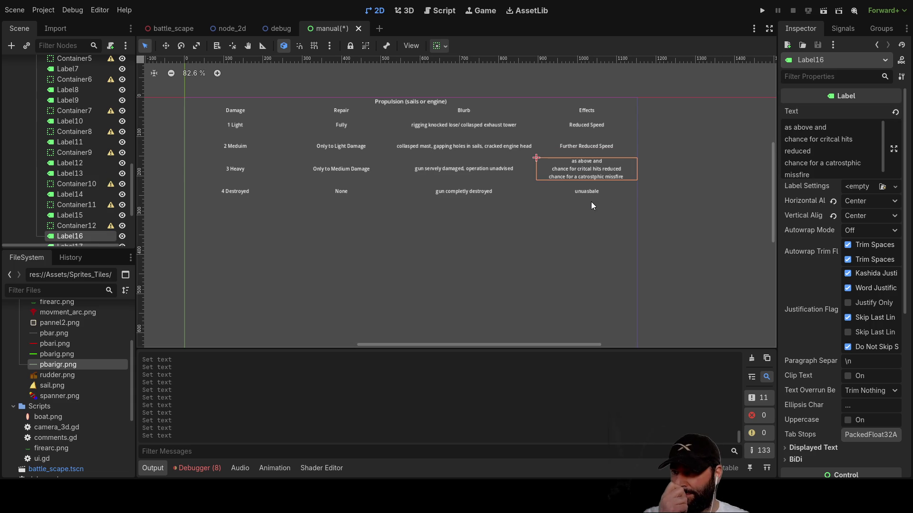
- Replace the Heavy blurb with 'multiple missing masts, blown cylanders' and respell 'cylanders'
{"action": "left_click", "coordinate": [470, 175]}
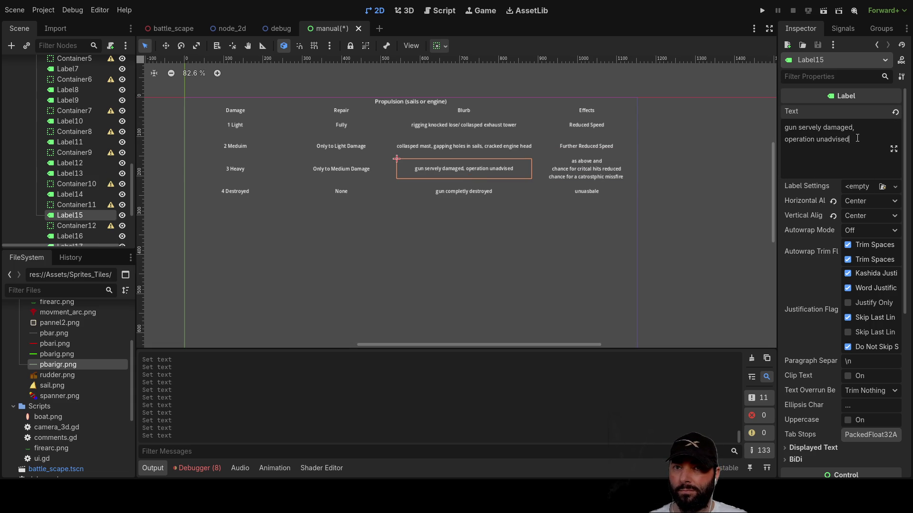
{"action": "triple_click", "coordinate": [789, 127]}
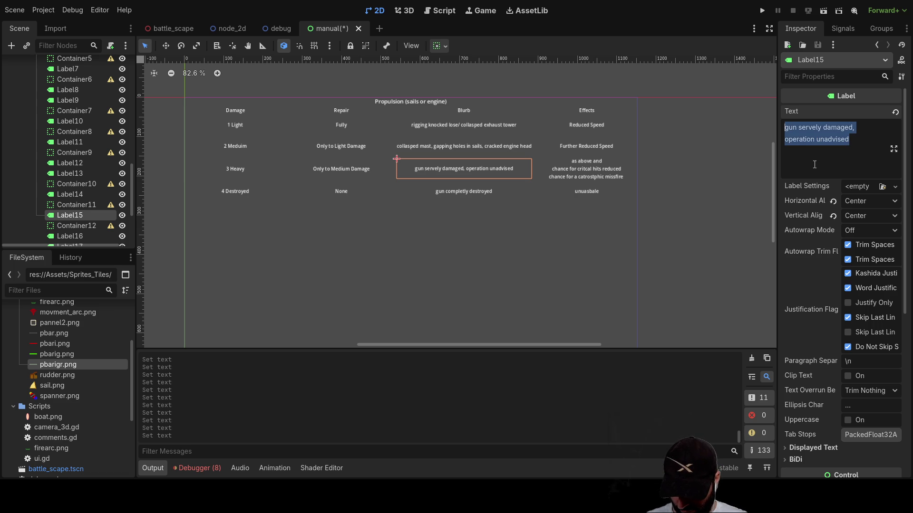
{"action": "type", "text": "multiple missing"}
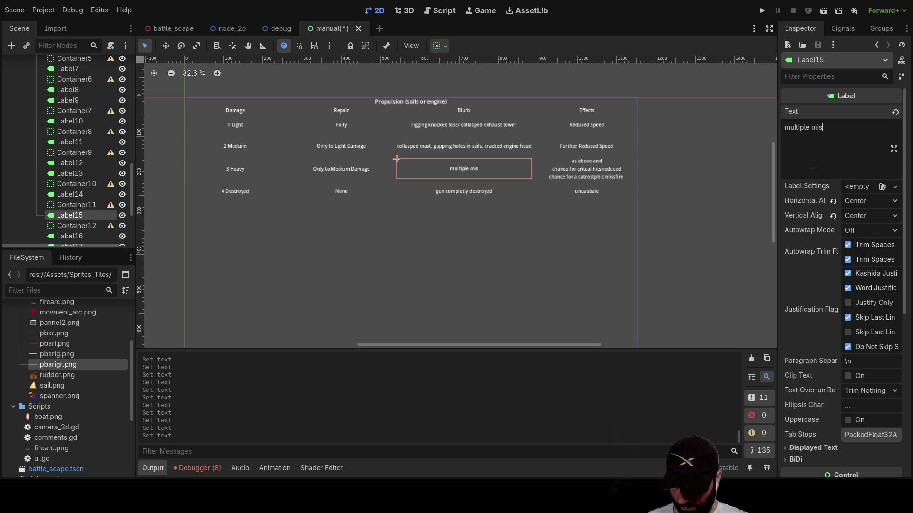
{"action": "type", "text": " masts"}
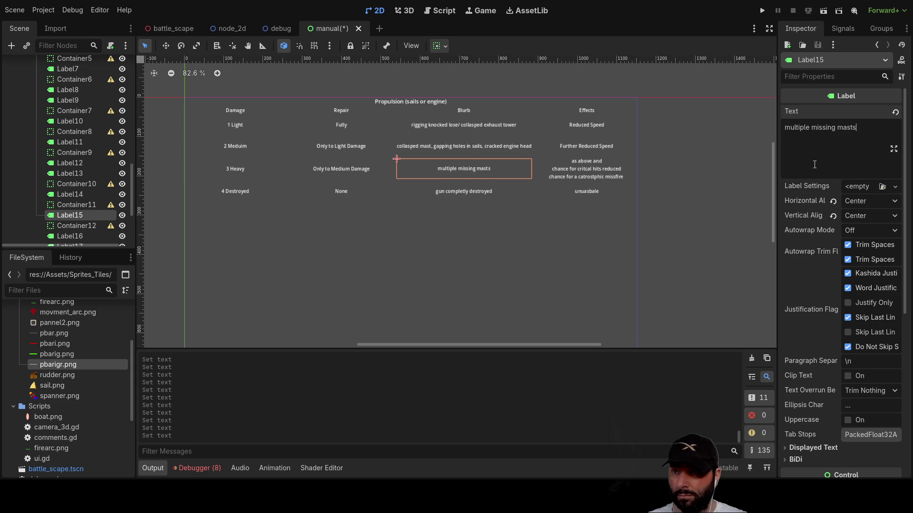
{"action": "type", "text": ","}
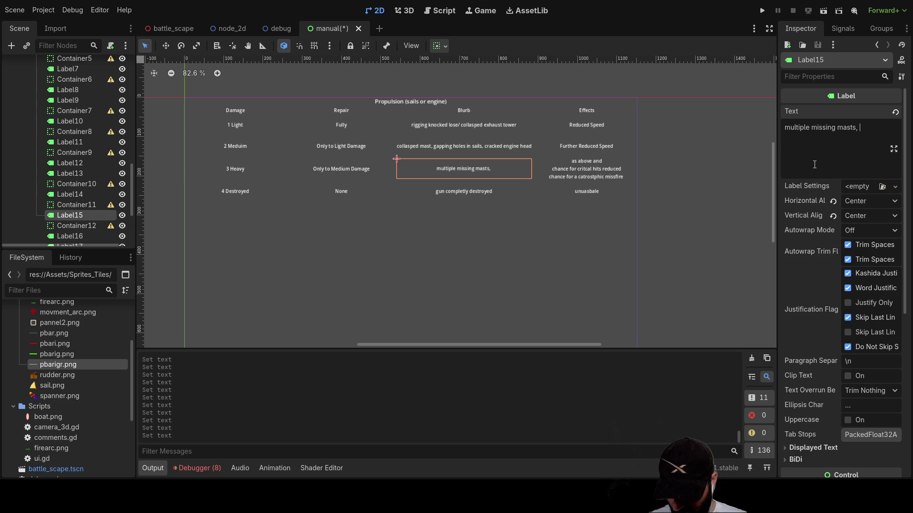
{"action": "type", "text": "blown "}
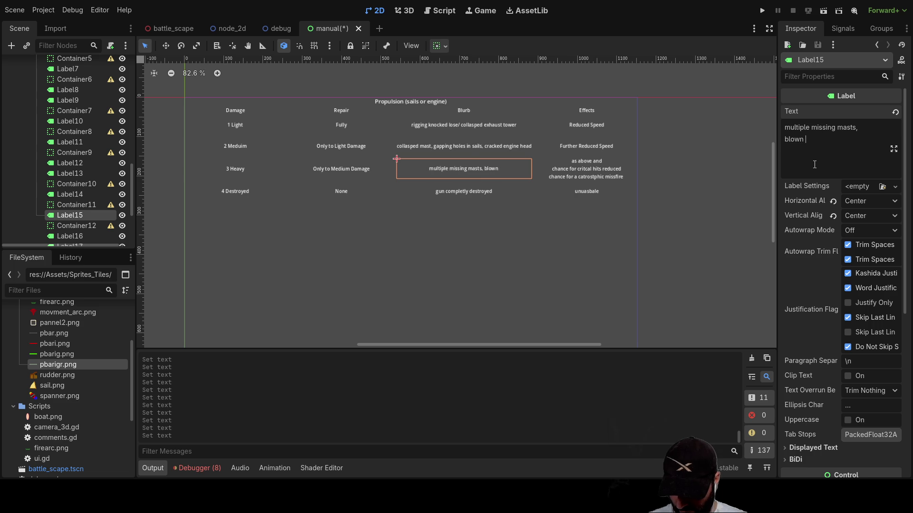
{"action": "type", "text": "cylanders"}
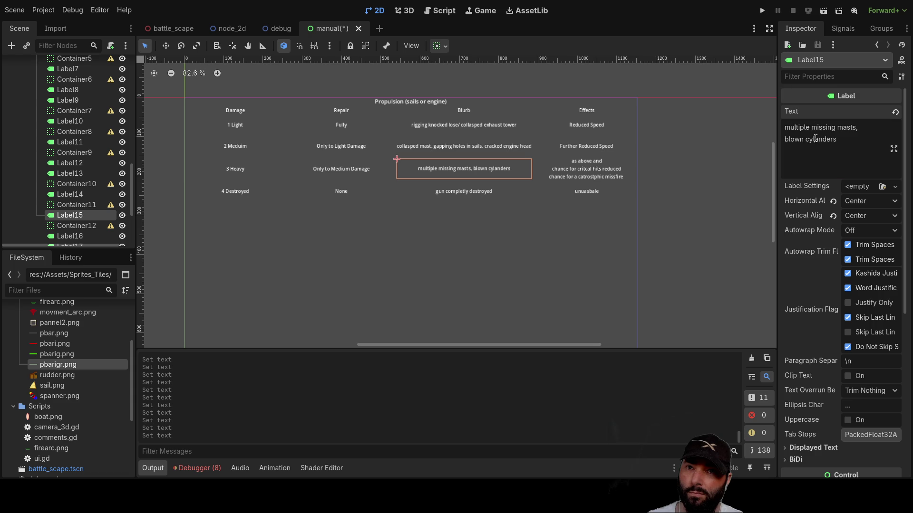
{"action": "triple_click", "coordinate": [816, 139]}
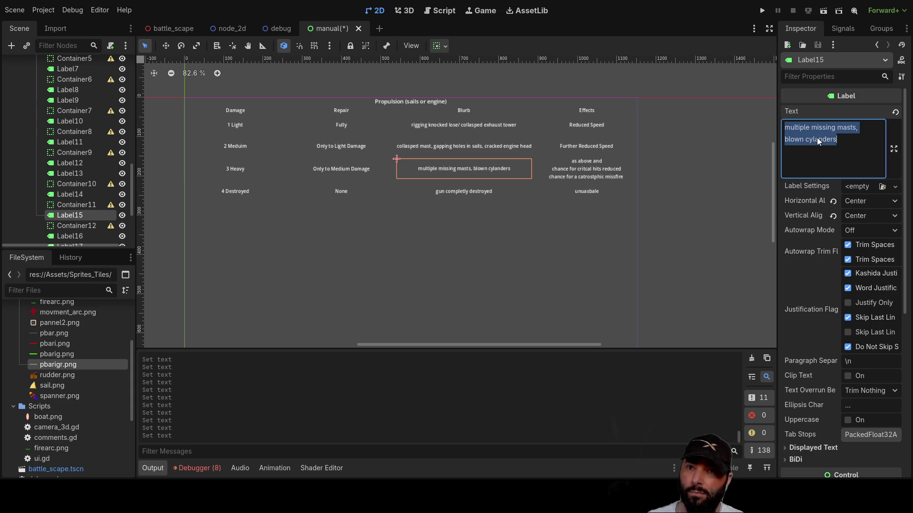
{"action": "key", "text": "Escape"}
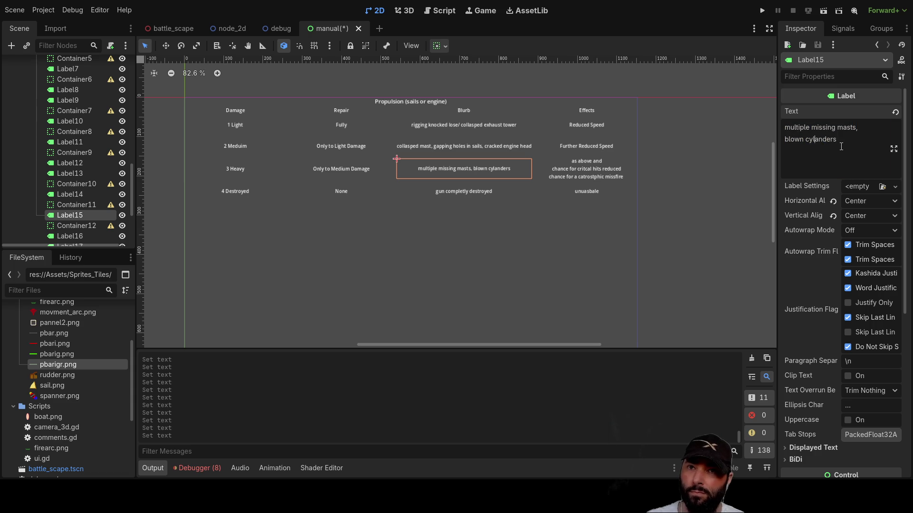
{"action": "type", "text": "a"}
{"action": "key", "text": "BackSpace"}
{"action": "type", "text": "e"}
{"action": "key", "text": "BackSpace"}
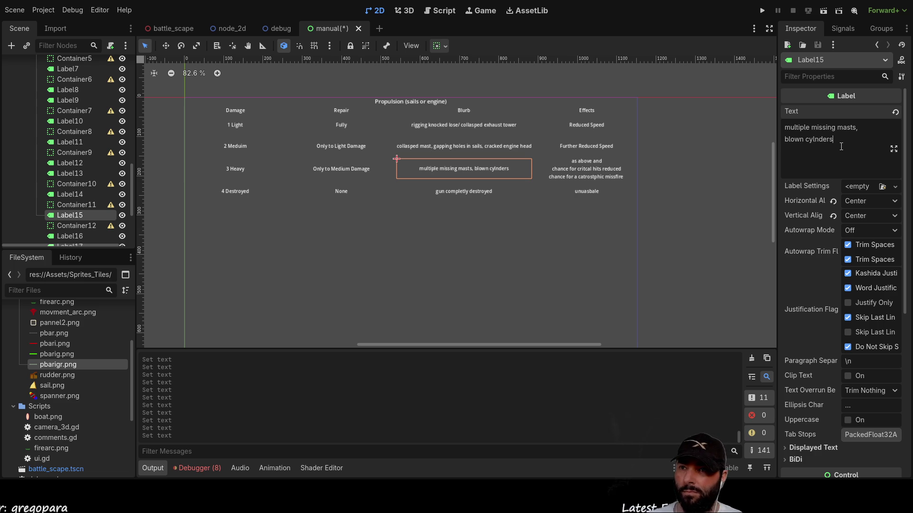
- Delete the reduced critical hits line from the Heavy row's effects label (Label16)
{"action": "left_click", "coordinate": [588, 171]}
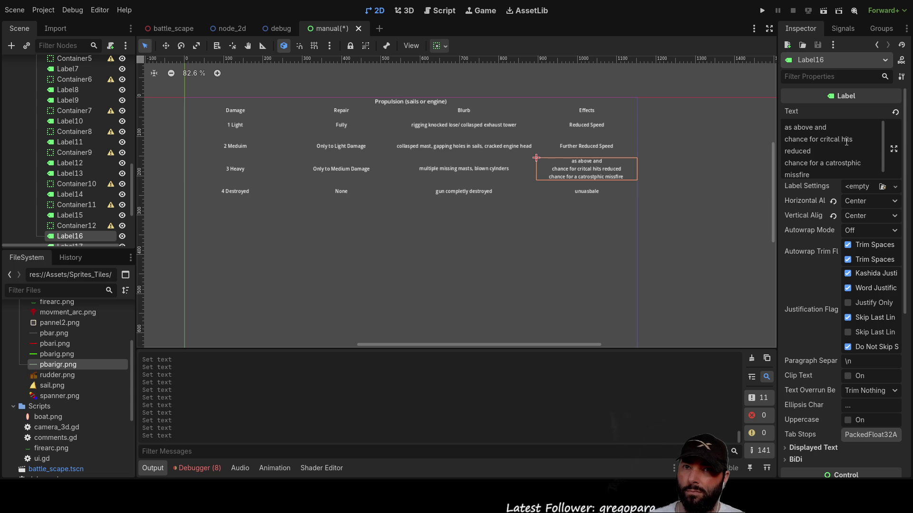
{"action": "mouse_move", "coordinate": [817, 151]}
{"action": "left_mouse_down"}
{"action": "mouse_move", "coordinate": [787, 151]}
{"action": "mouse_move", "coordinate": [794, 146]}
{"action": "left_mouse_up"}
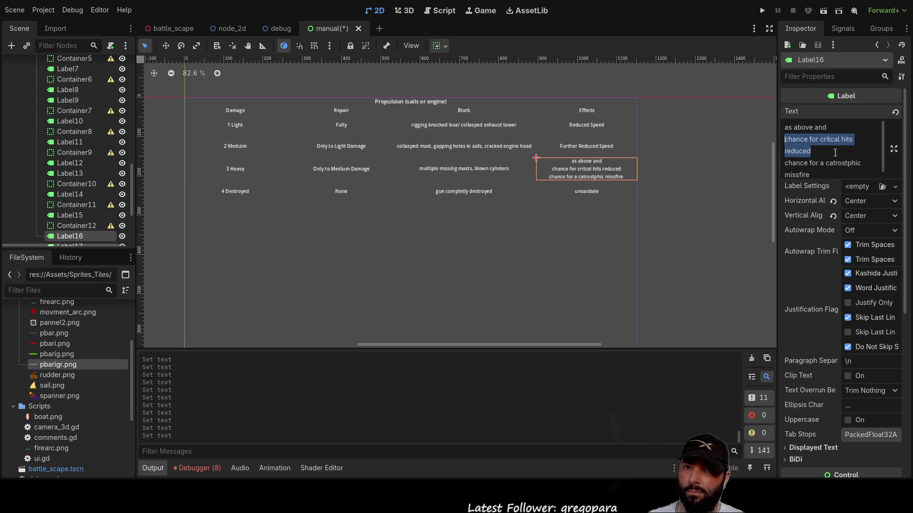
{"action": "key", "text": "BackSpace"}
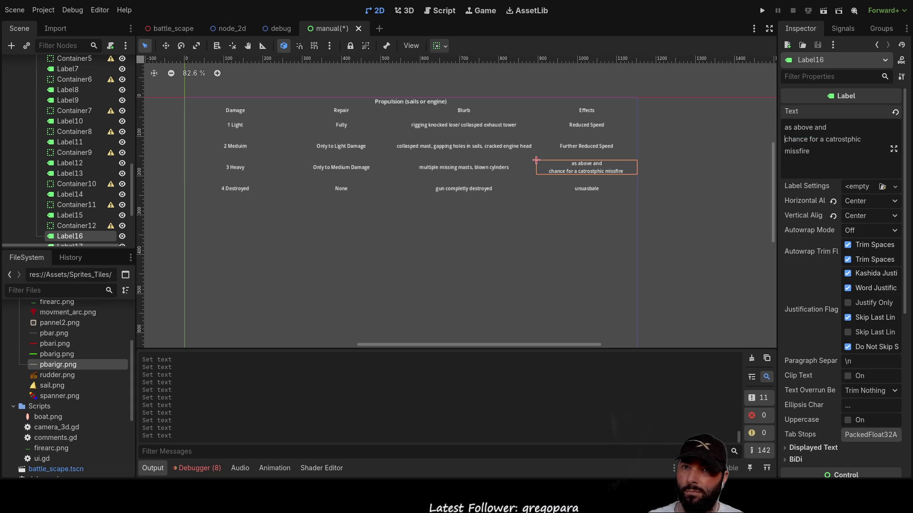
- Rewrite the misfire line as 'failure (mast crashing though deck / engine explosion)'
{"action": "left_click", "coordinate": [804, 151]}
{"action": "key", "text": "Delete"}
{"action": "key", "text": "Delete"}
{"action": "key", "text": "BackSpace"}
{"action": "key", "text": "BackSpace"}
{"action": "key", "text": "BackSpace"}
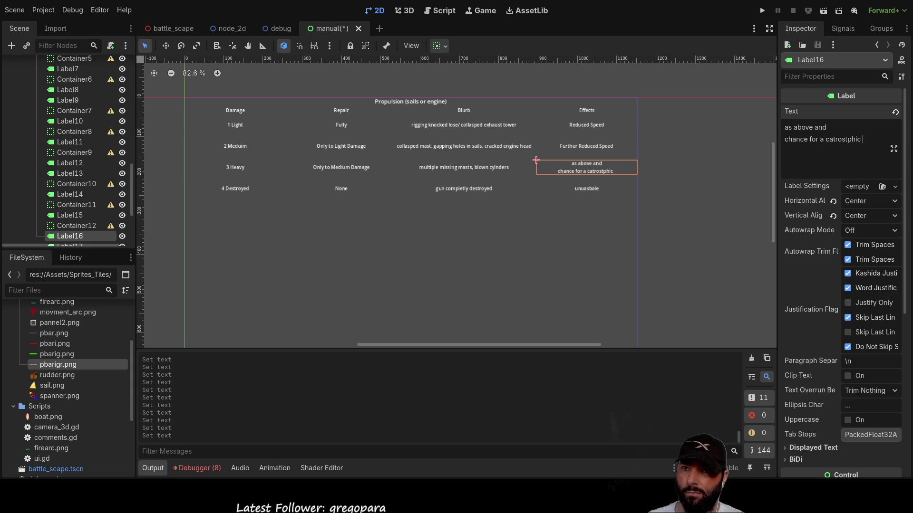
{"action": "type", "text": "faiuler"}
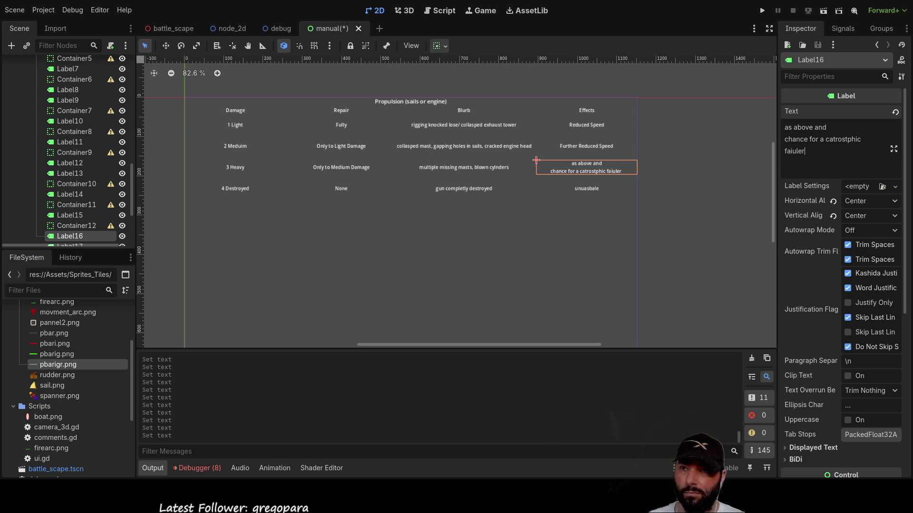
{"action": "key", "text": "BackSpace"}
{"action": "key", "text": "BackSpace"}
{"action": "key", "text": "BackSpace"}
{"action": "type", "text": "lue"}
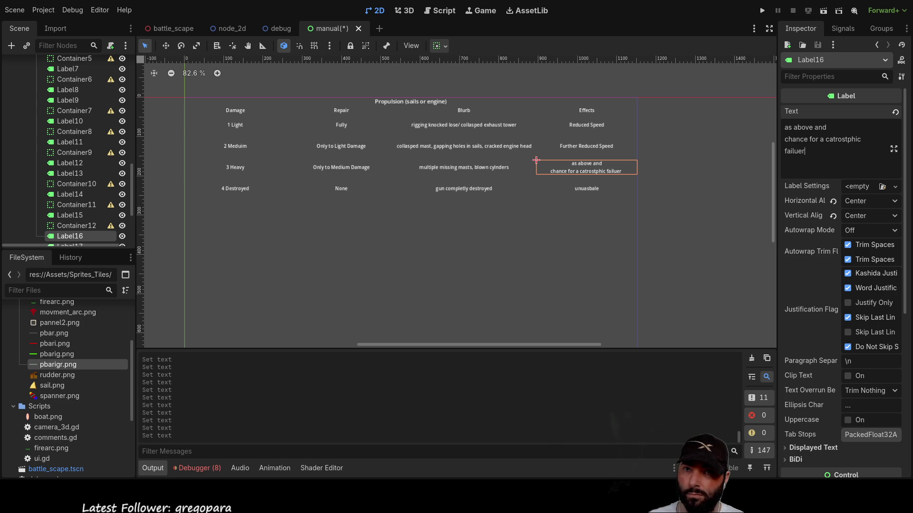
{"action": "key", "text": "BackSpace"}
{"action": "key", "text": "BackSpace"}
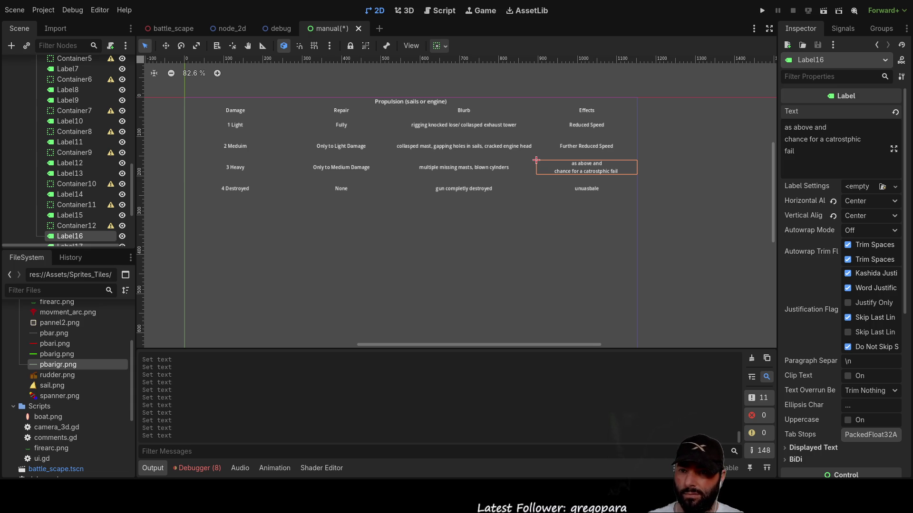
{"action": "double_click", "coordinate": [789, 151]}
{"action": "type", "text": "failure"}
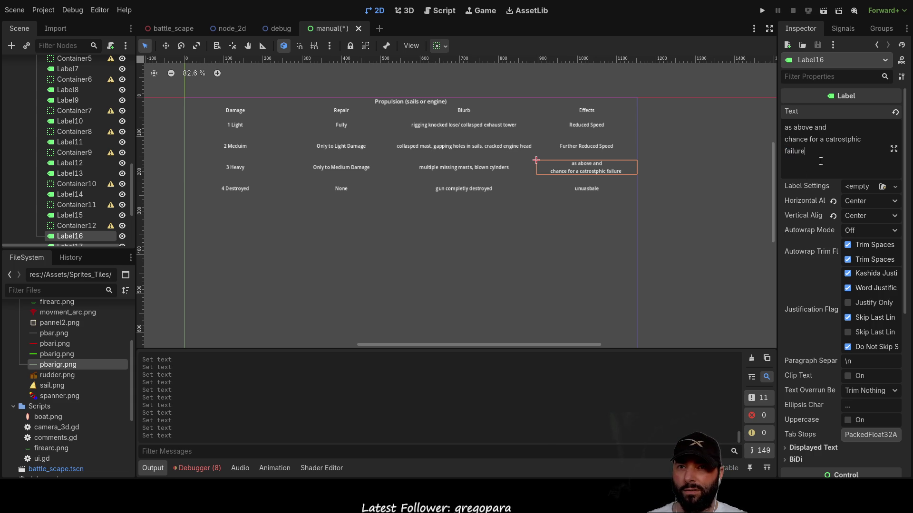
{"action": "type", "text": "  (mast crashing tho"}
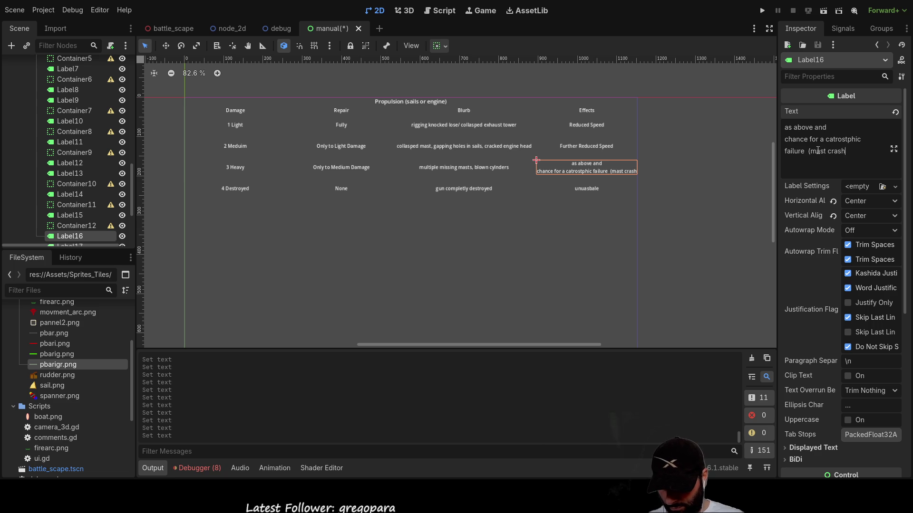
{"action": "type", "text": "ugh d"}
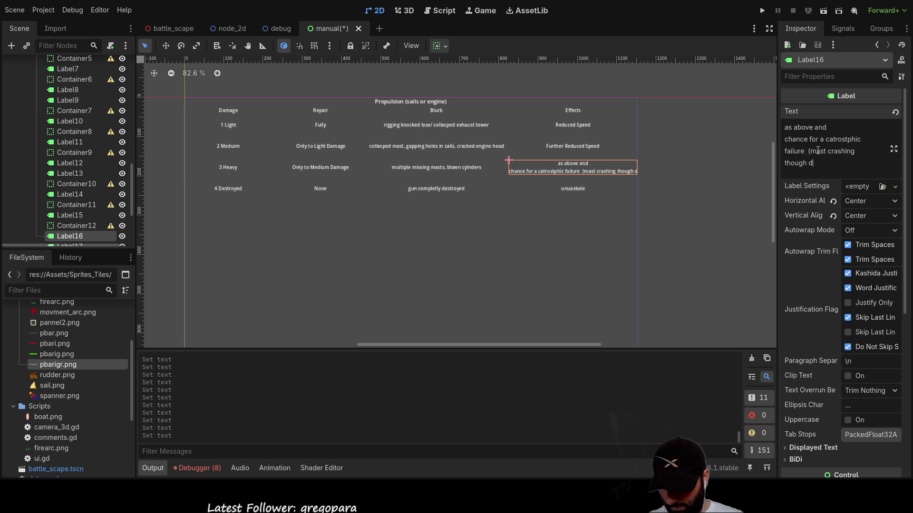
{"action": "type", "text": "eck / engine explosi"}
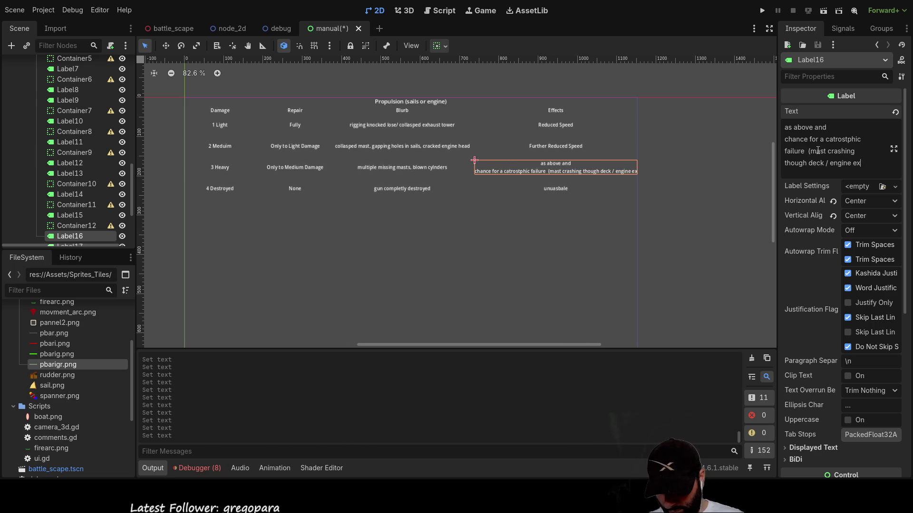
{"action": "type", "text": "on)"}
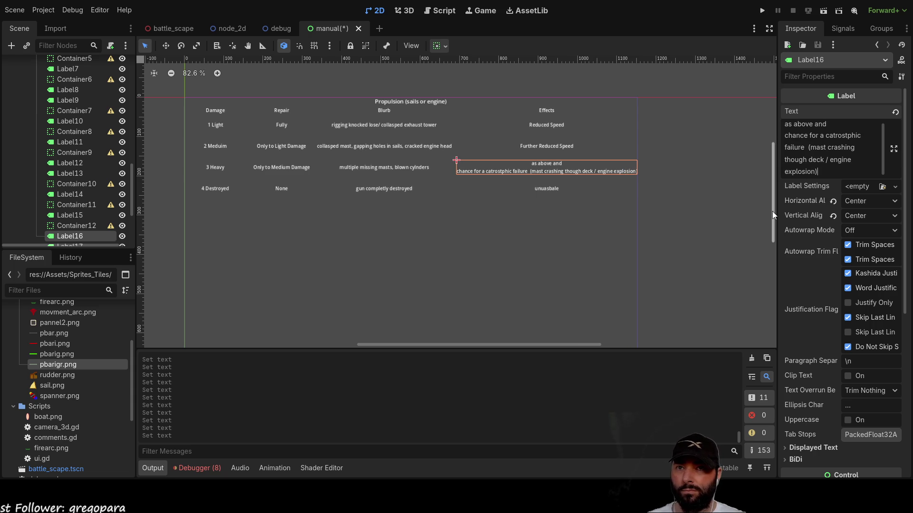
{"action": "left_click", "coordinate": [548, 190]}
- Replace the Destroyed row's 'unuasbale' effect text with 'complete loss of propulsion'
{"action": "left_click", "coordinate": [843, 130]}
{"action": "type", "text": "co"}
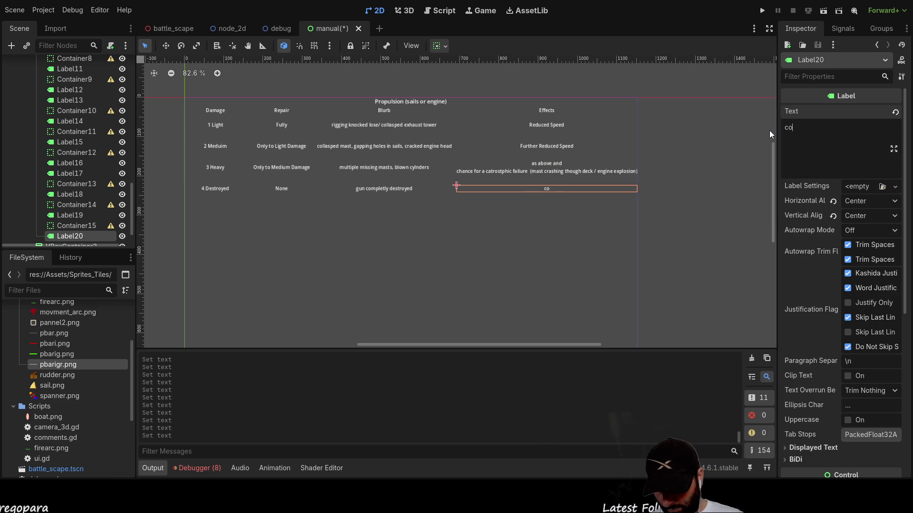
{"action": "type", "text": "mplete loss of propuls"}
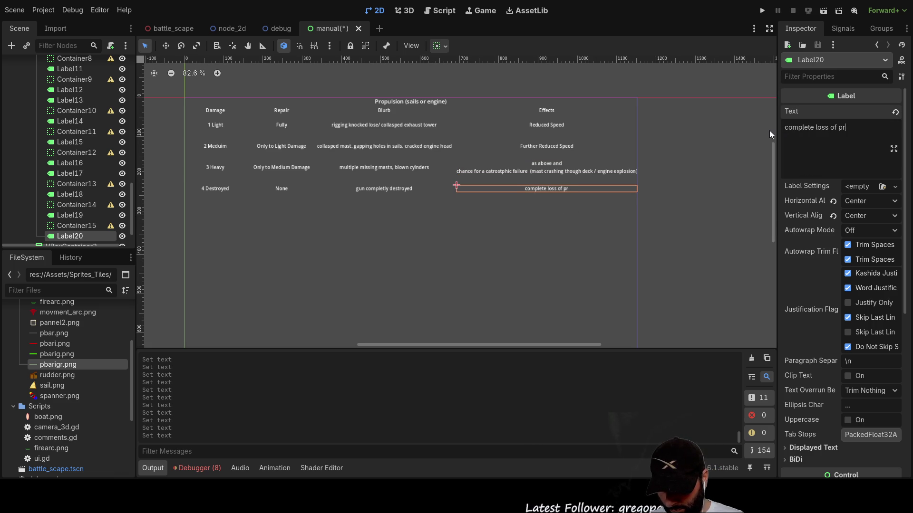
{"action": "type", "text": "ion"}
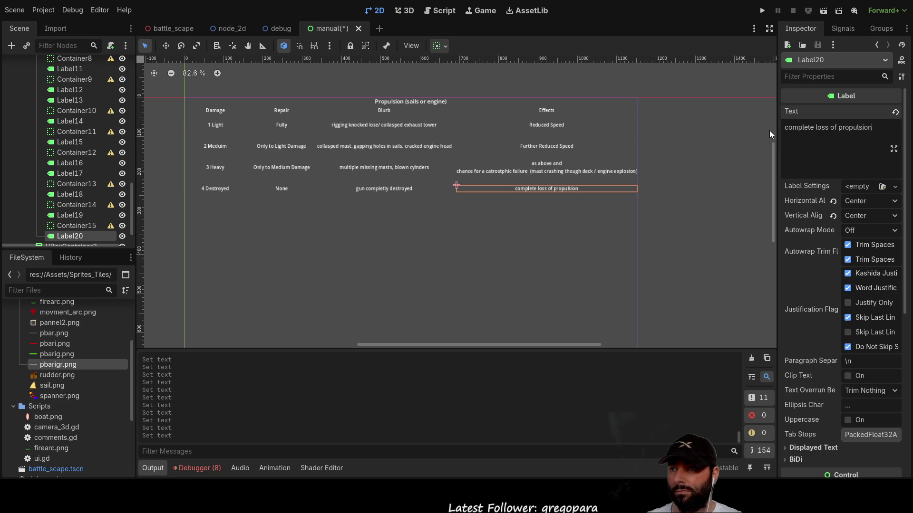
- Change the Destroyed row's blurb (Label19) to 'sails unsable/ engine dead in the water'
{"action": "left_click", "coordinate": [404, 189]}
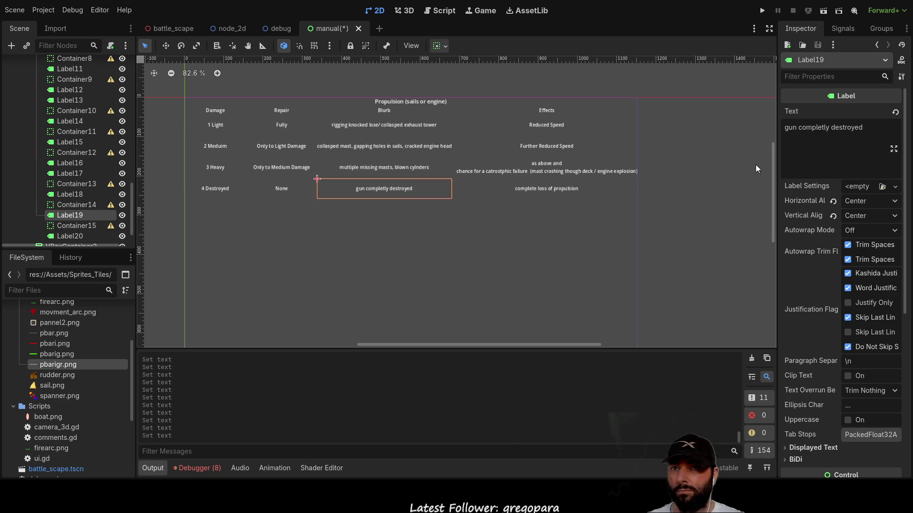
{"action": "left_click_drag", "start_coordinate": [865, 128], "coordinate": [777, 133]}
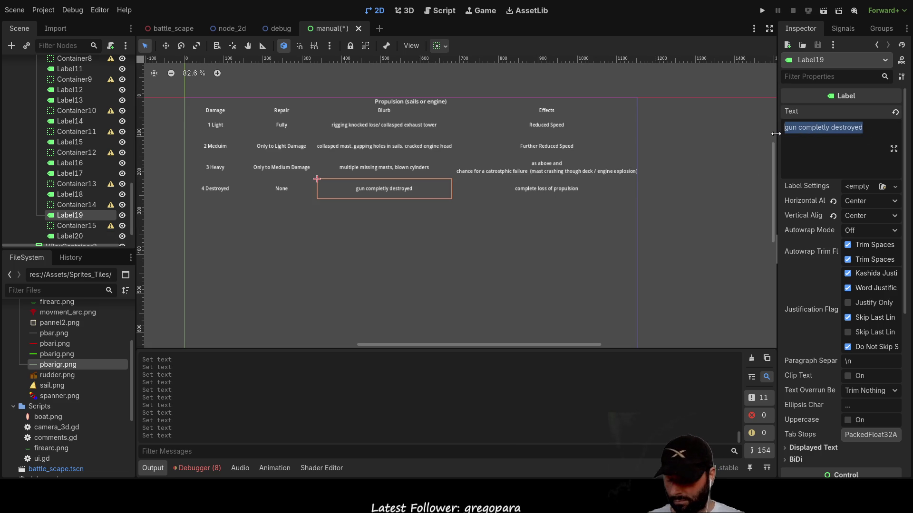
{"action": "type", "text": "sails un"}
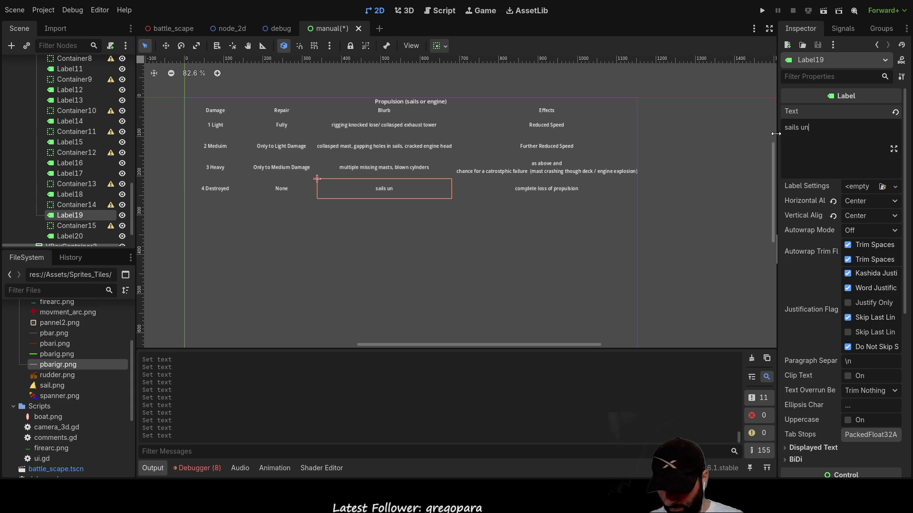
{"action": "type", "text": "sable"}
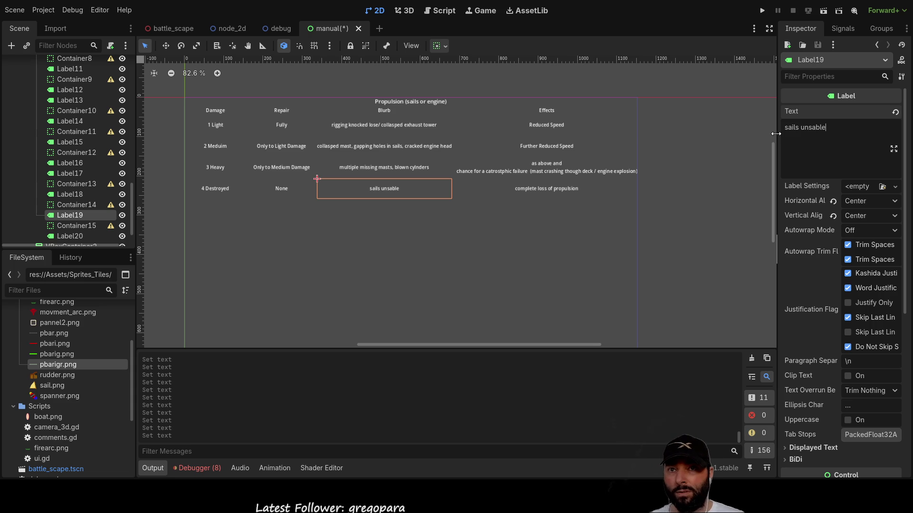
{"action": "type", "text": ", engine dead in th"}
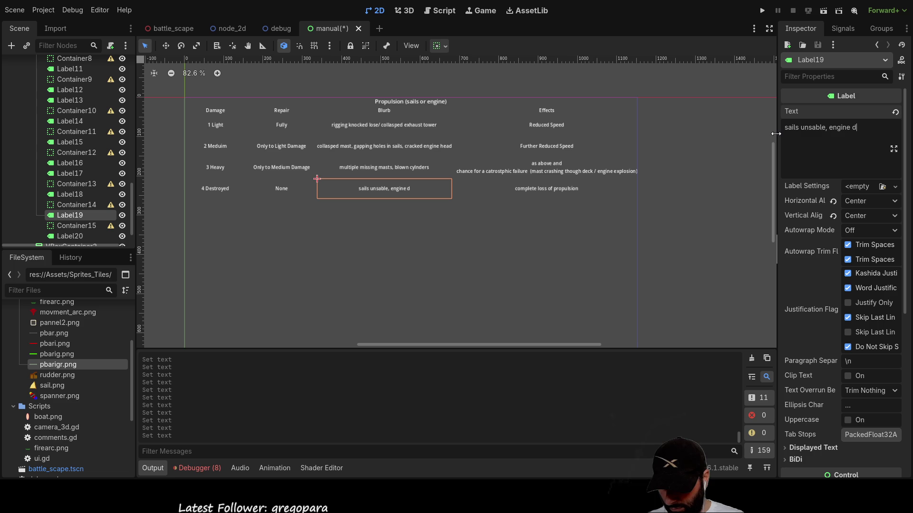
{"action": "type", "text": "e water"}
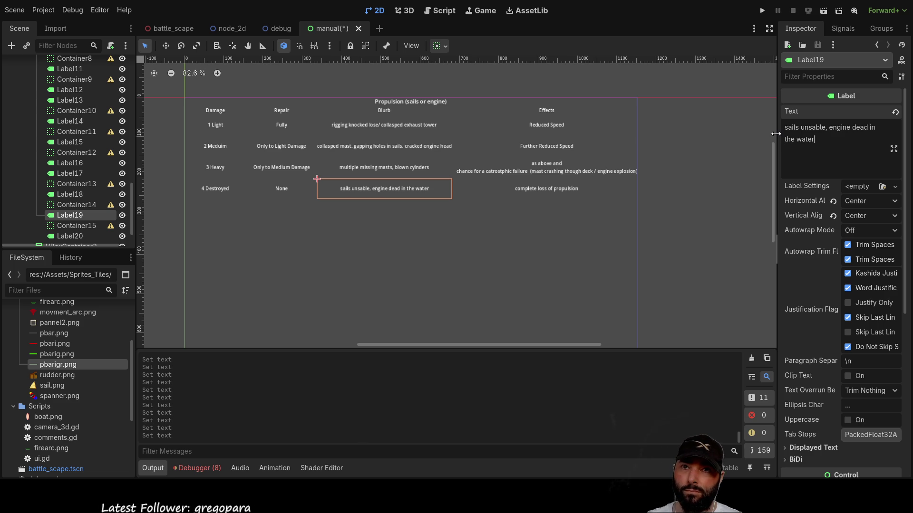
{"action": "key", "text": "Left"}
{"action": "key", "text": "Left"}
{"action": "key", "text": "Left"}
{"action": "key", "text": "BackSpace"}
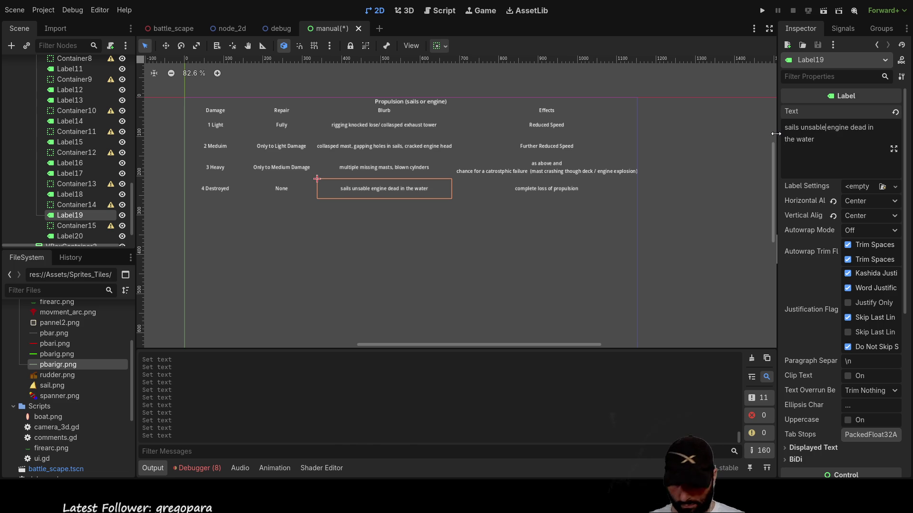
{"action": "type", "text": "/"}
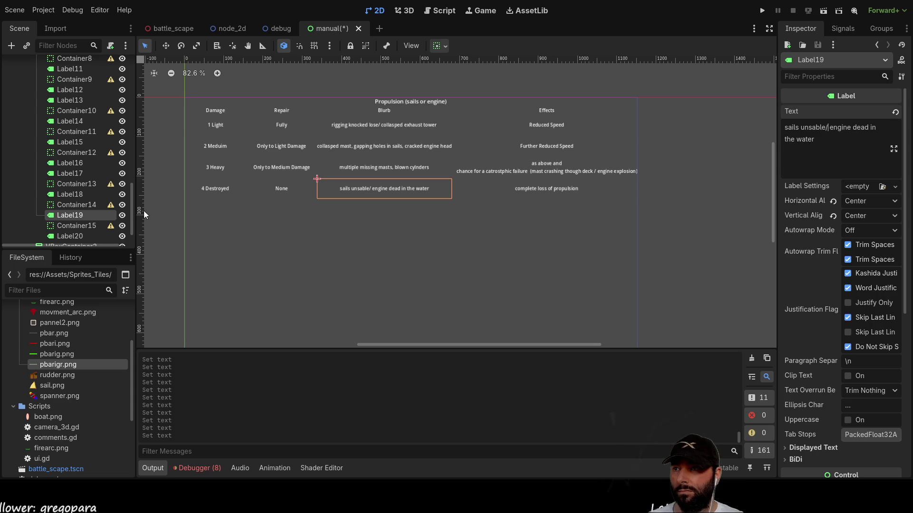
- Paste copies of the crit propulsion heading and Propulsion table into VBoxContainer
{"action": "scroll", "coordinate": [75, 209], "scroll_direction": "up", "scroll_amount": 10}
{"action": "left_click", "coordinate": [66, 115]}
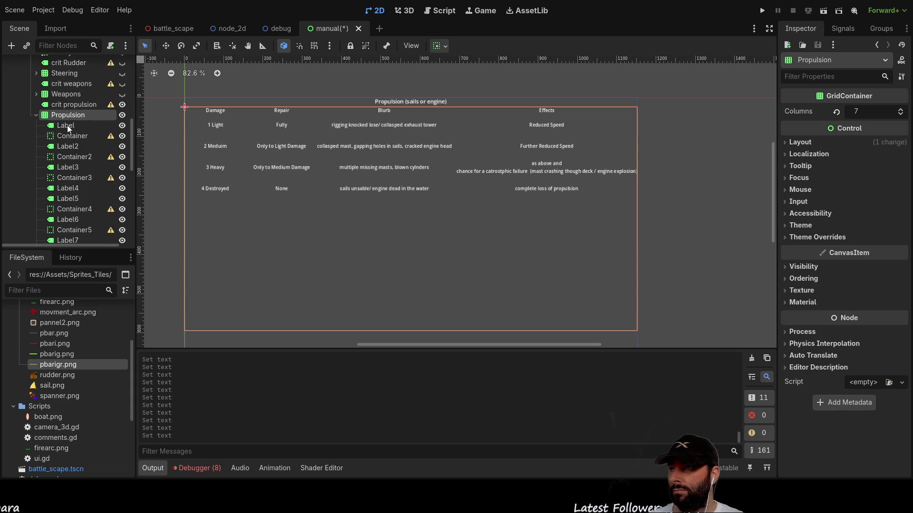
{"action": "left_click", "coordinate": [36, 115]}
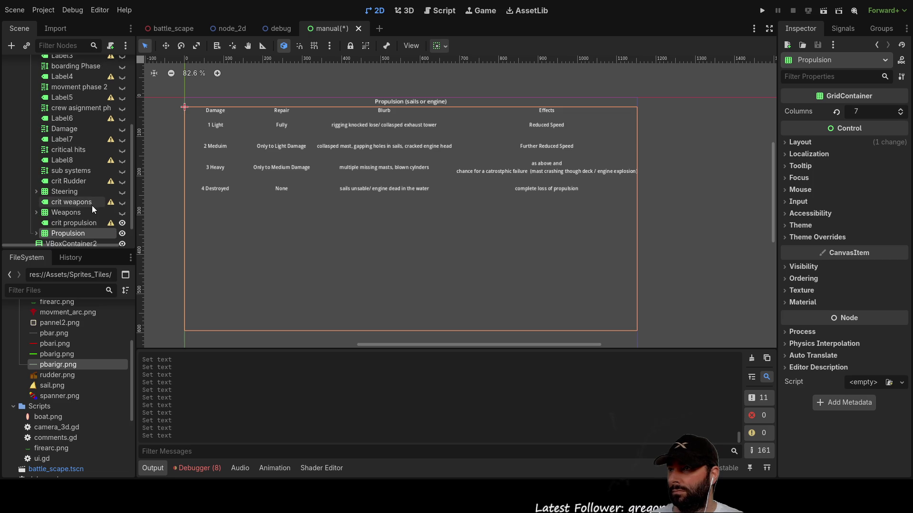
{"action": "left_click", "coordinate": [70, 202]}
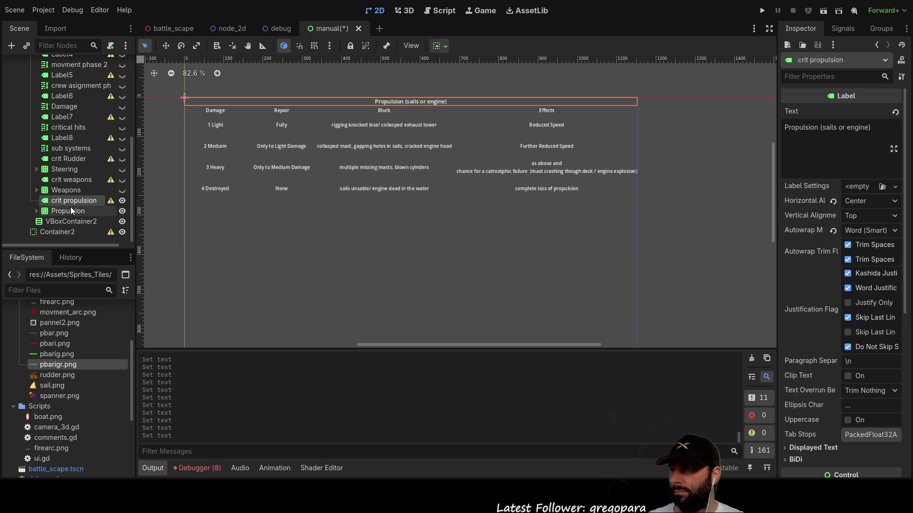
{"action": "left_click", "coordinate": [67, 212], "text": "ctrl"}
{"action": "scroll", "coordinate": [78, 200], "scroll_direction": "up", "scroll_amount": 5}
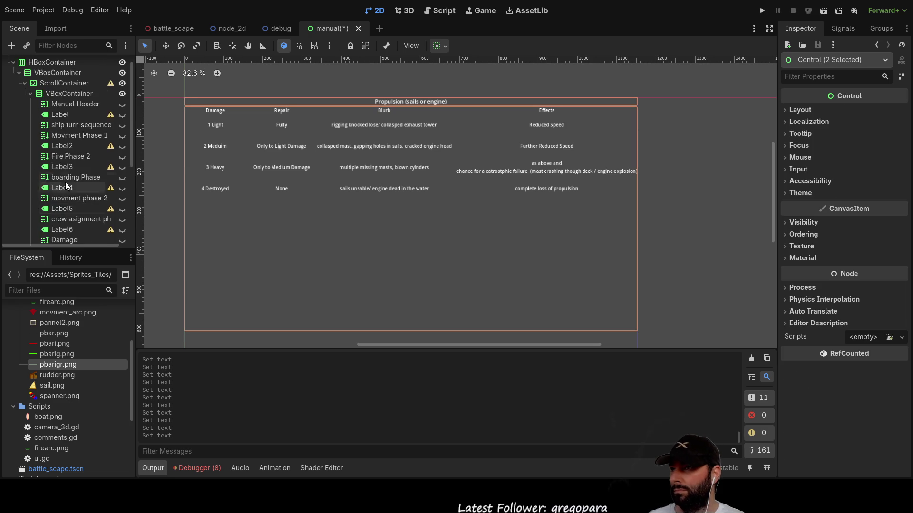
{"action": "left_click", "coordinate": [62, 107]}
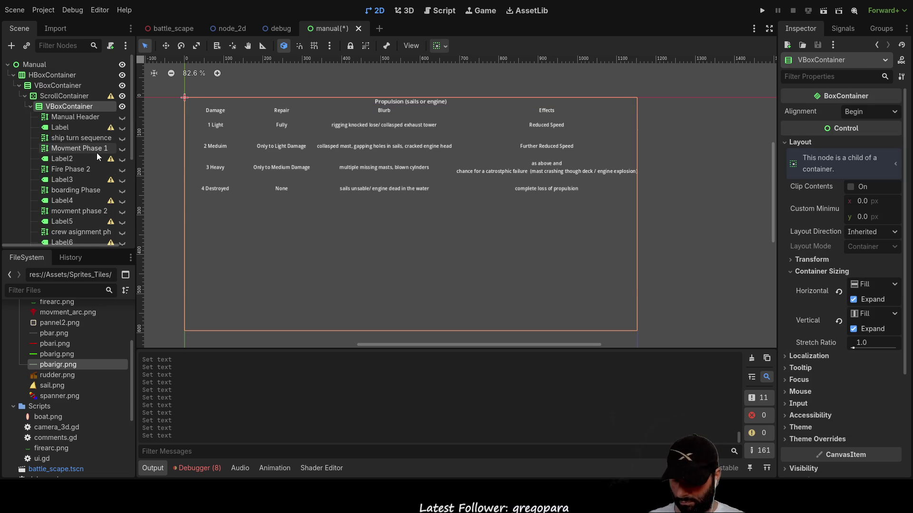
{"action": "key", "text": "ctrl+v"}
- Hide the original heading and Propulsion table, keep the copies visible, and switch to battle_scape
{"action": "scroll", "coordinate": [92, 149], "scroll_direction": "down", "scroll_amount": 5}
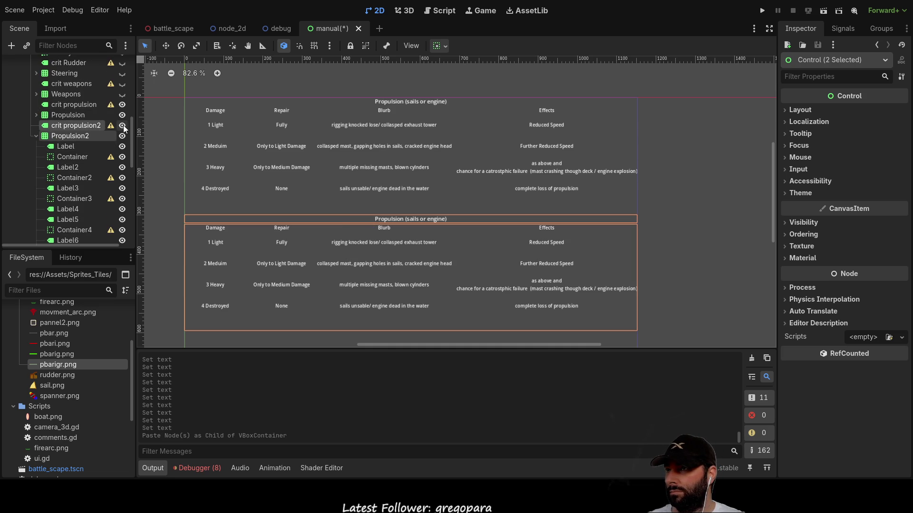
{"action": "left_click", "coordinate": [122, 136]}
{"action": "left_click", "coordinate": [122, 125]}
{"action": "left_click", "coordinate": [122, 105]}
{"action": "left_click", "coordinate": [122, 115]}
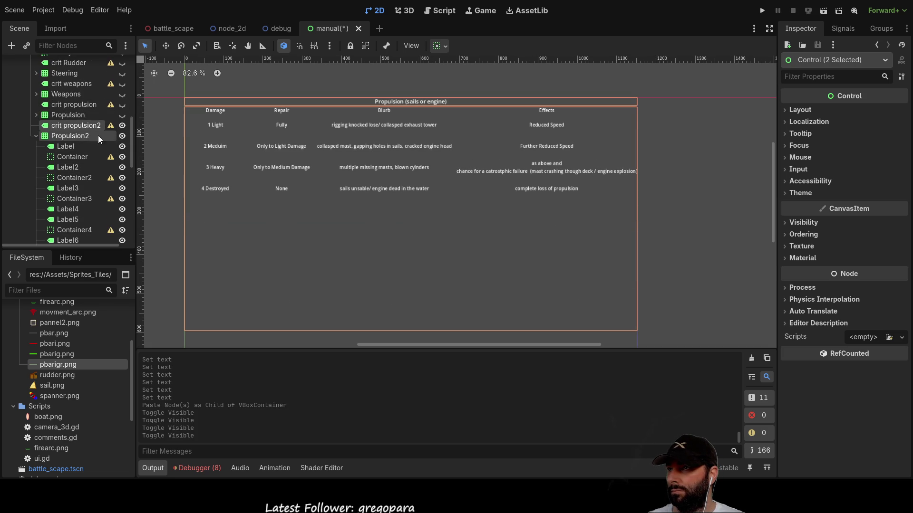
{"action": "left_click", "coordinate": [86, 126]}
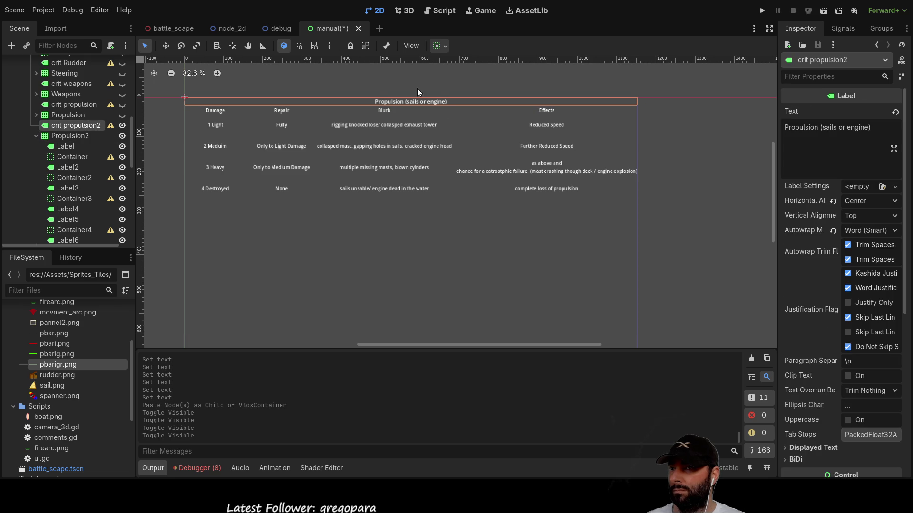
{"action": "left_click", "coordinate": [179, 27]}
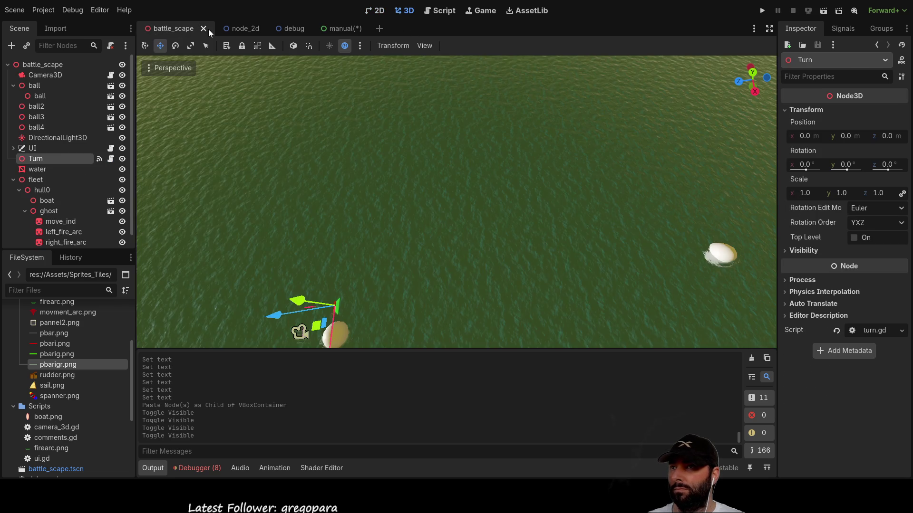
- Look over the battle_scape UI in 2D and the Script workspace, then return to the manual scene
{"action": "left_click", "coordinate": [381, 11]}
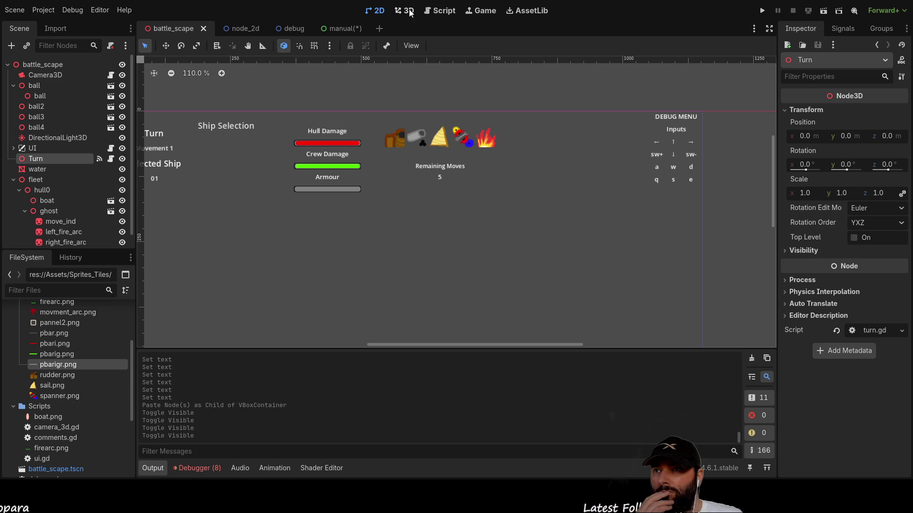
{"action": "left_click", "coordinate": [444, 10]}
{"action": "left_click", "coordinate": [378, 11]}
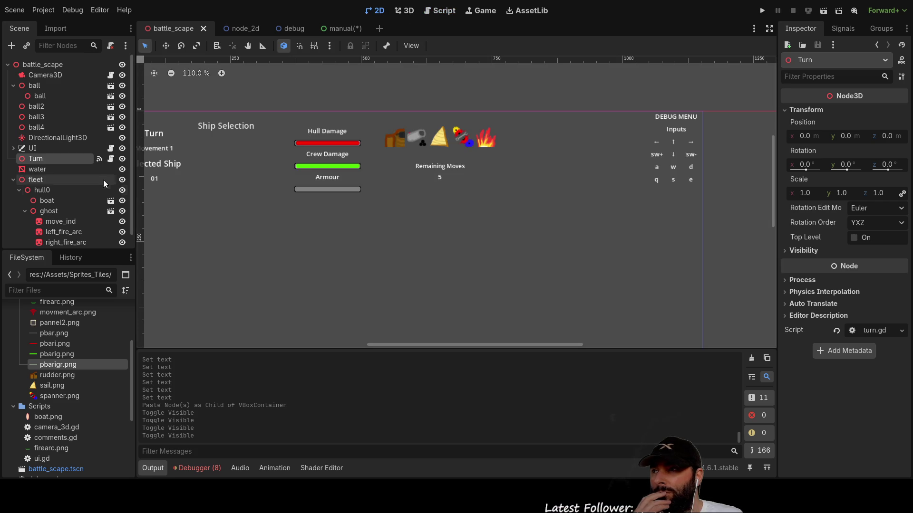
{"action": "left_click", "coordinate": [358, 31]}
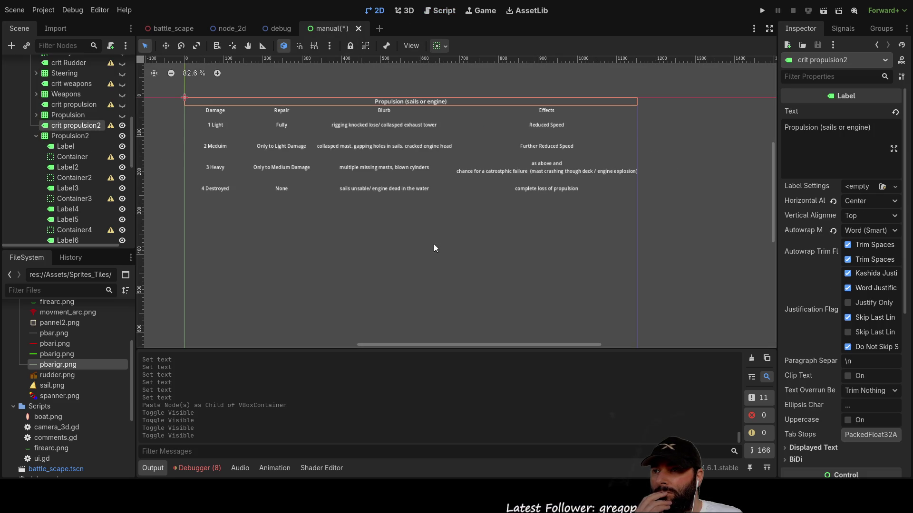
- Rename the copied heading crit propulsion2 to 'fire' and the Propulsion2 grid to 'fire2'
{"action": "left_click", "coordinate": [67, 135]}
{"action": "left_click", "coordinate": [74, 126]}
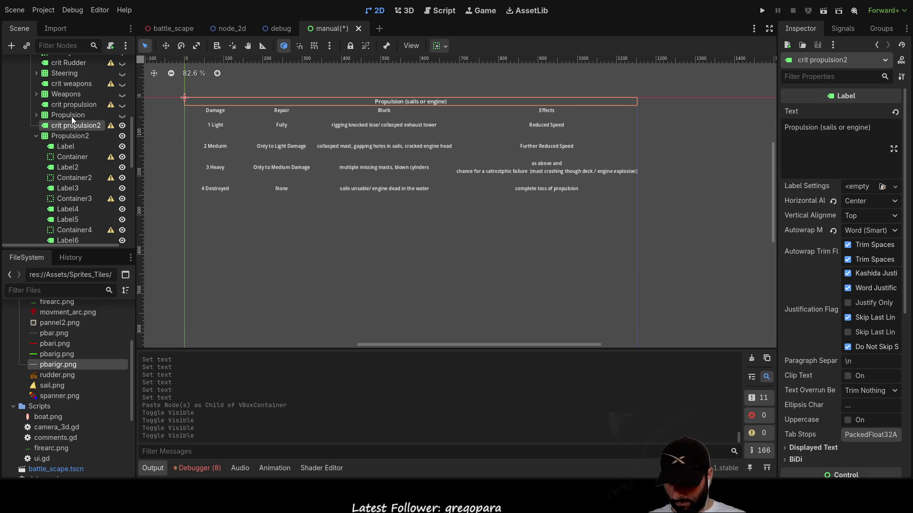
{"action": "type", "text": "fire"}
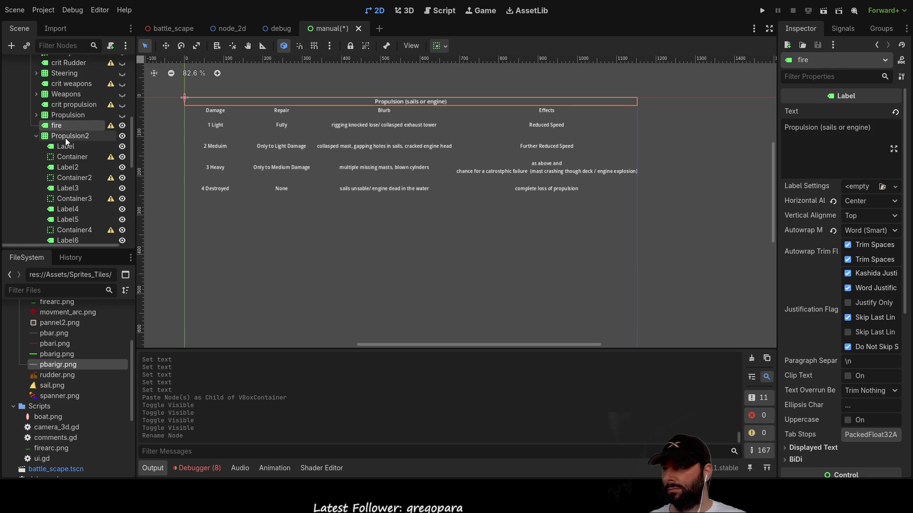
{"action": "left_click", "coordinate": [75, 137]}
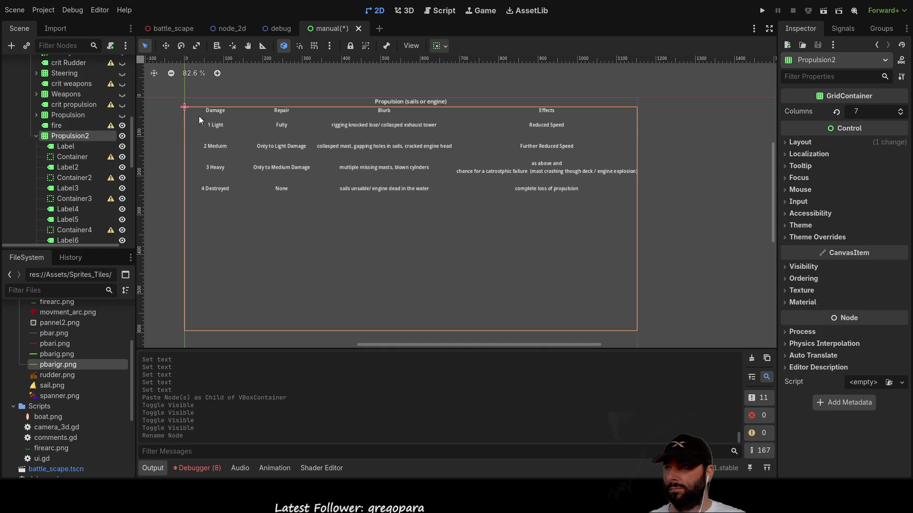
{"action": "double_click", "coordinate": [45, 136]}
{"action": "type", "text": "fire2"}
{"action": "key", "text": "Return"}
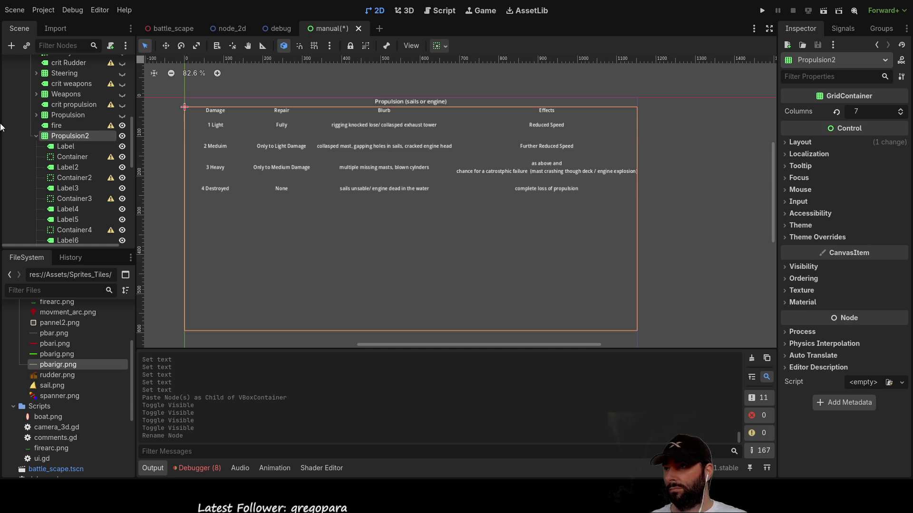
{"action": "left_click", "coordinate": [285, 126]}
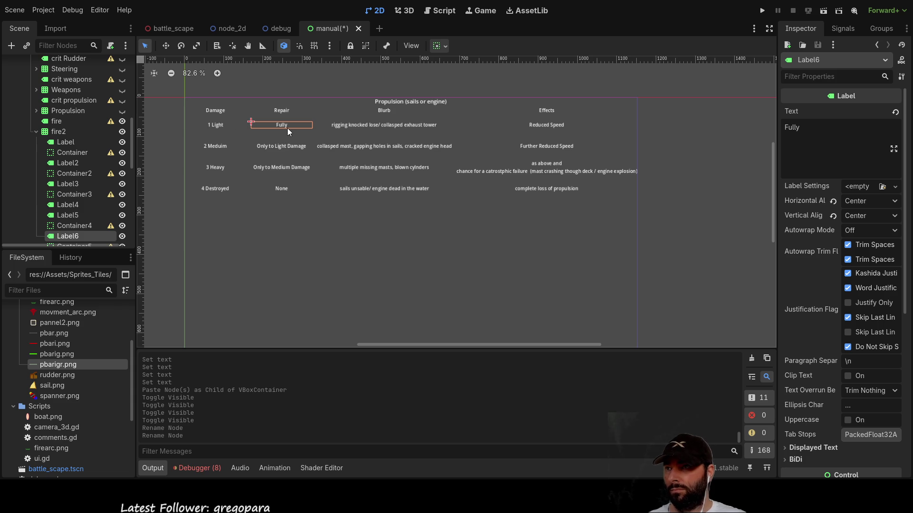
- Set the fire table's Light-damage blurb to 'small fire on deck'
{"action": "left_click", "coordinate": [287, 146]}
{"action": "left_click", "coordinate": [281, 168]}
{"action": "left_click", "coordinate": [281, 189]}
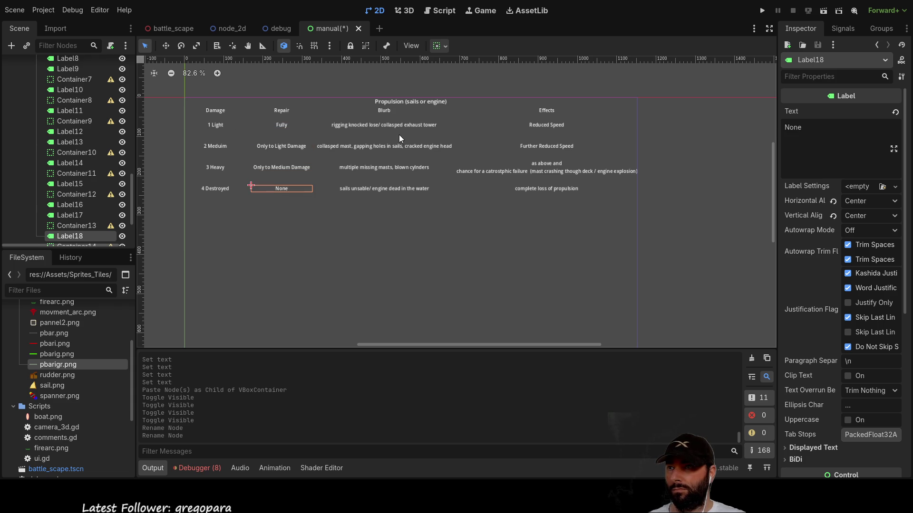
{"action": "left_click", "coordinate": [395, 122]}
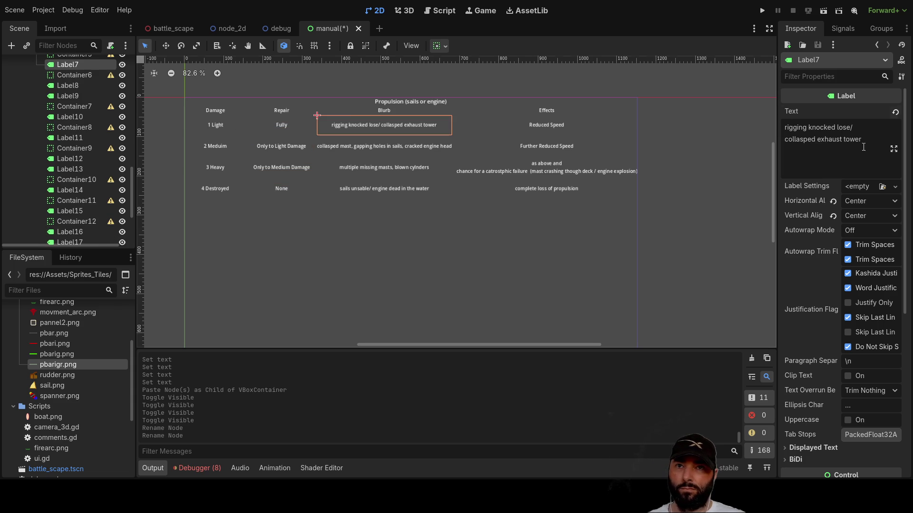
{"action": "left_click_drag", "start_coordinate": [864, 142], "coordinate": [793, 128]}
{"action": "type", "text": "smal"}
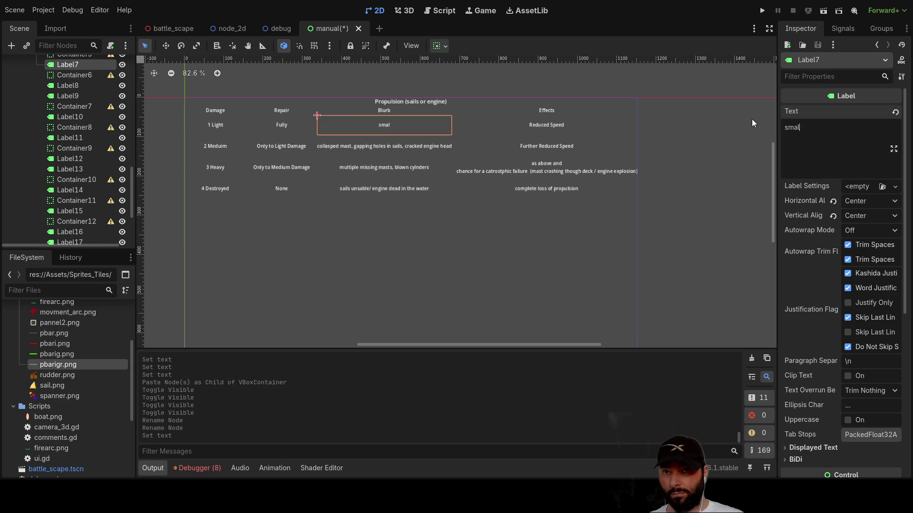
{"action": "type", "text": "l fires"}
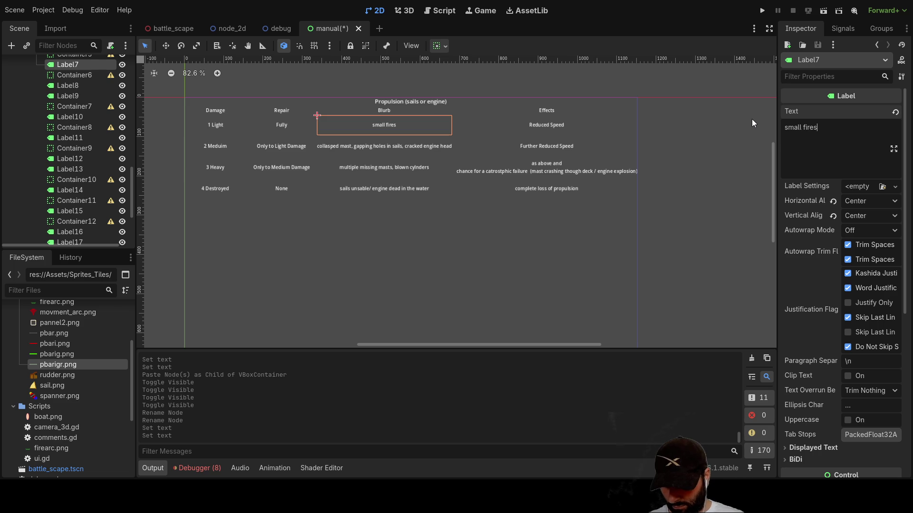
{"action": "type", "text": " on deck"}
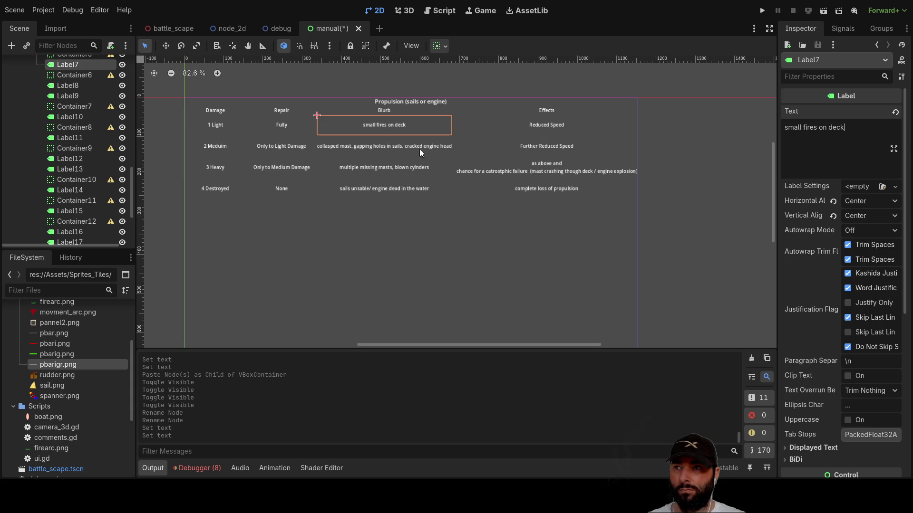
{"action": "left_click", "coordinate": [387, 146]}
{"action": "left_click", "coordinate": [395, 127]}
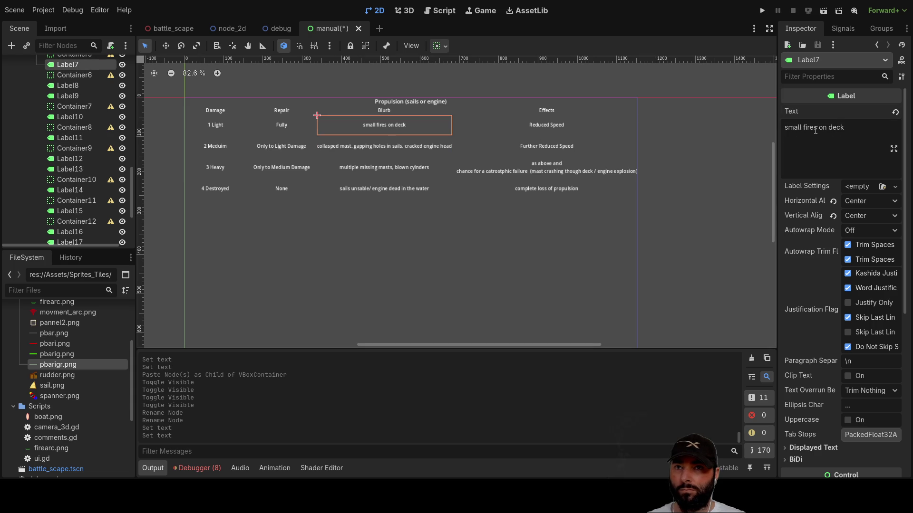
{"action": "left_click", "coordinate": [811, 128]}
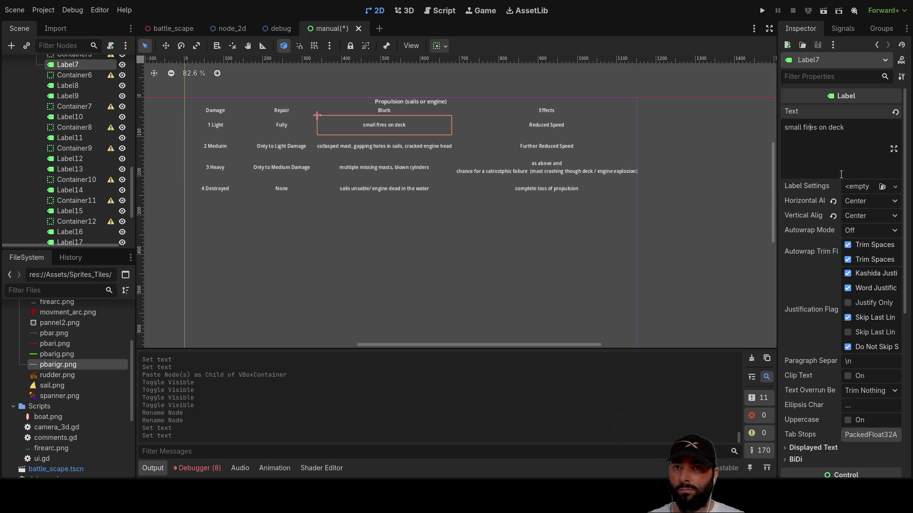
{"action": "key", "text": "BackSpace"}
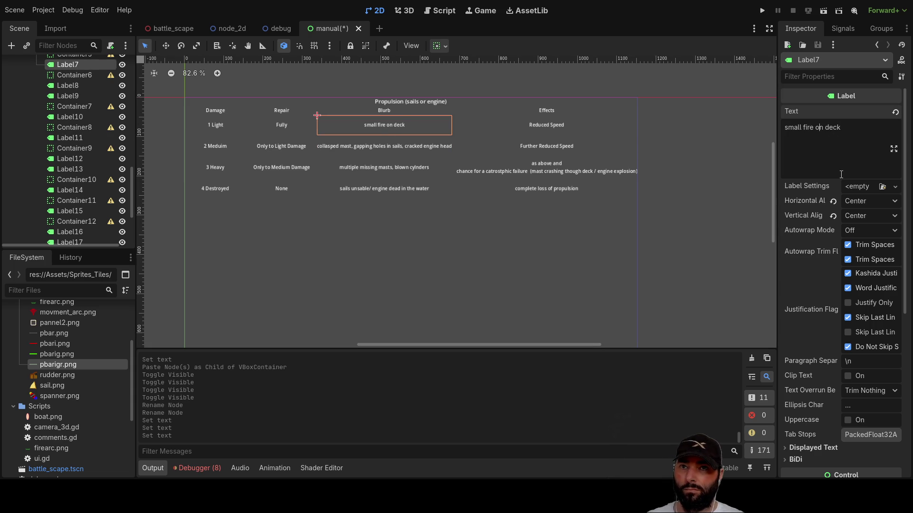
- Replace the Medium-damage blurb with 'fire spreading, mulitle'
{"action": "left_click", "coordinate": [385, 148]}
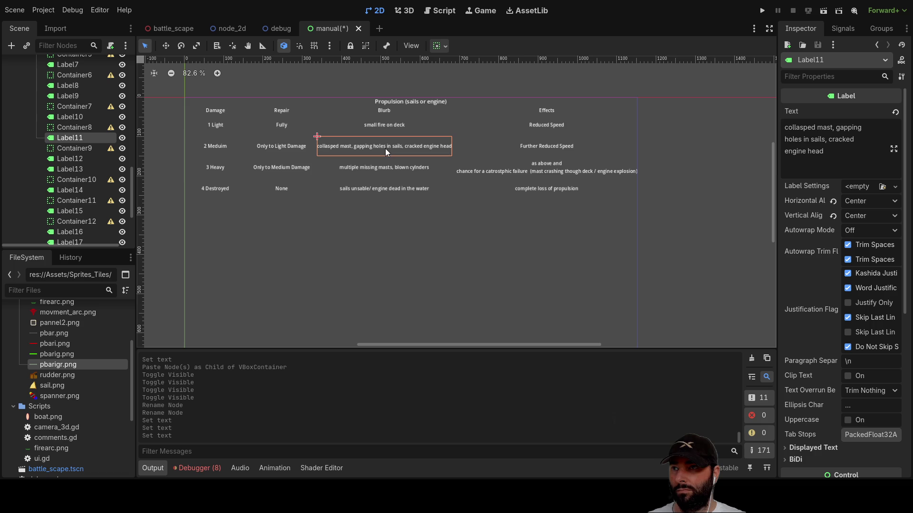
{"action": "left_click", "coordinate": [818, 143]}
{"action": "key", "text": "ctrl+a"}
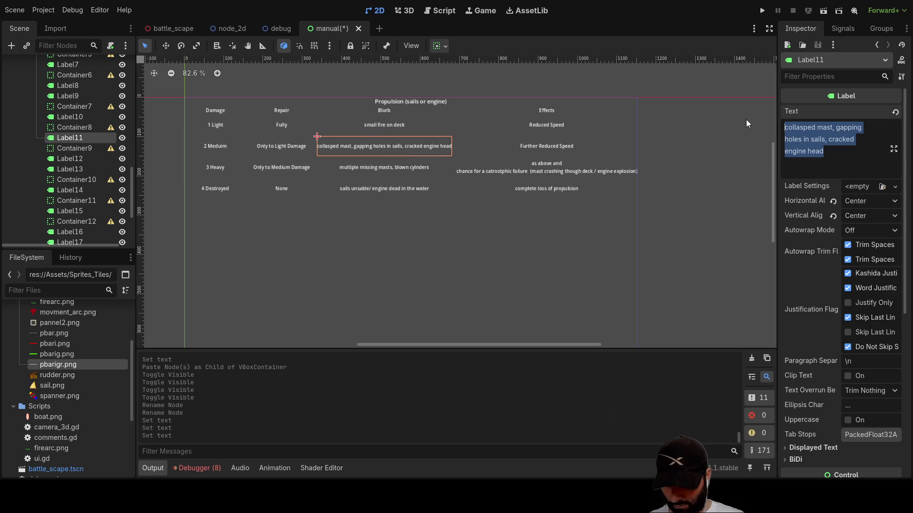
{"action": "type", "text": "fire "}
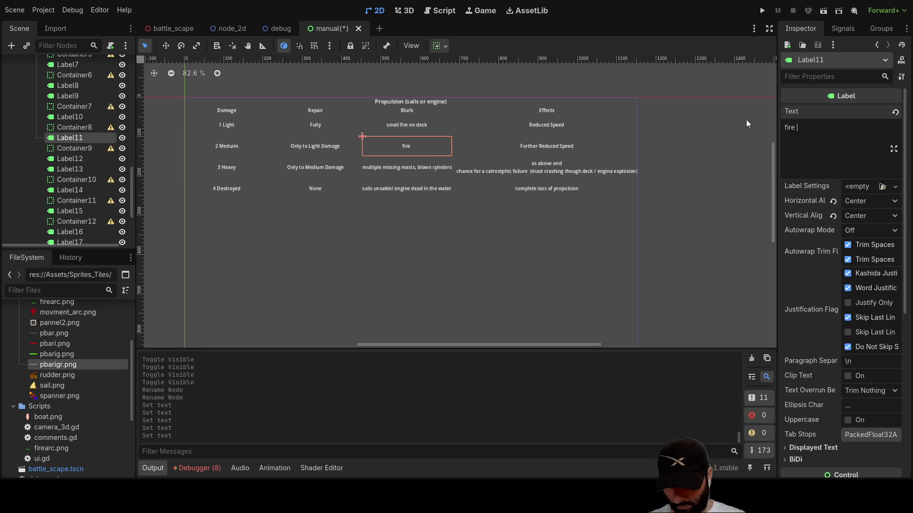
{"action": "type", "text": "spreading"}
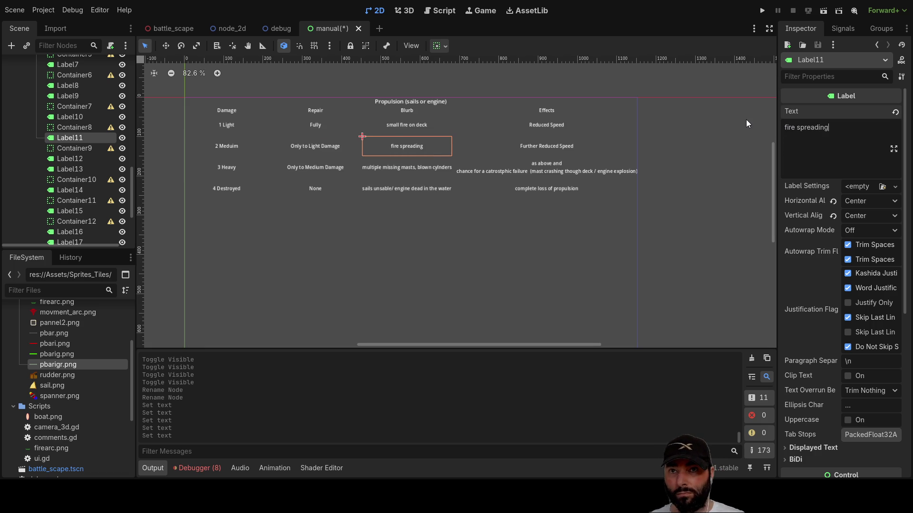
{"action": "type", "text": ", m"}
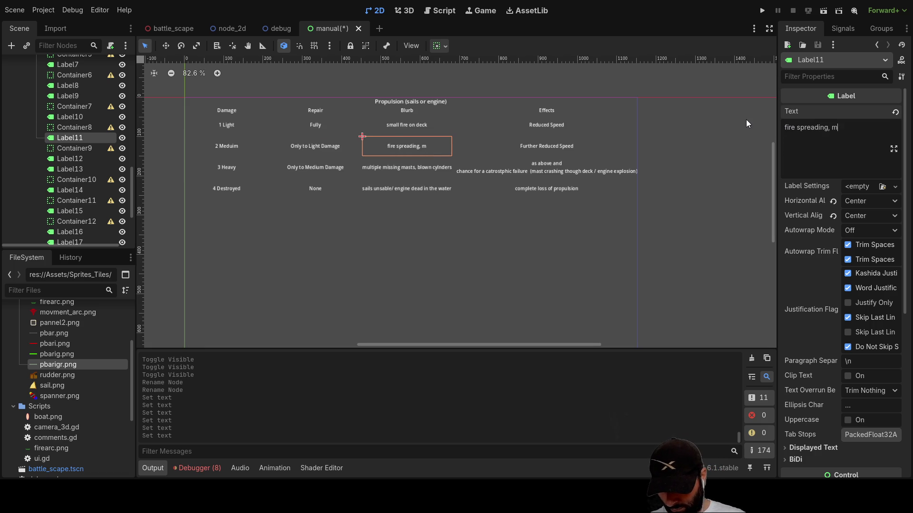
{"action": "type", "text": "ulitle"}
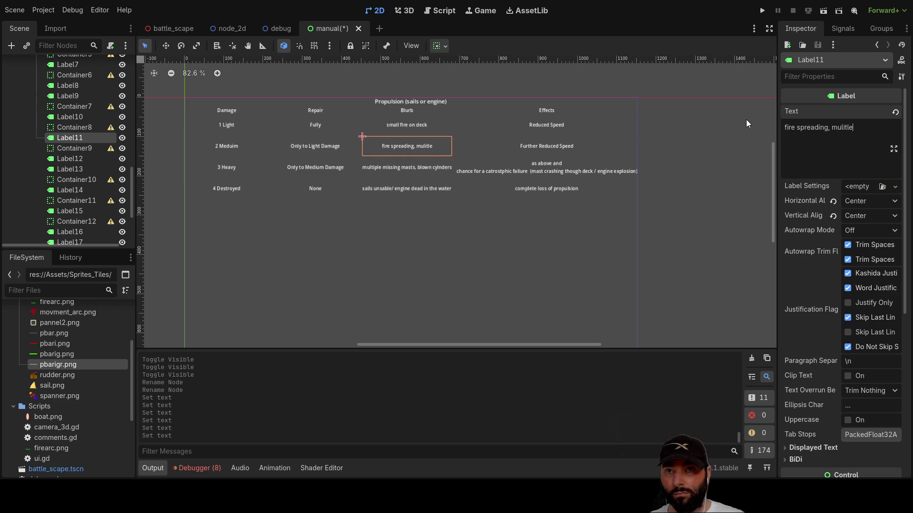
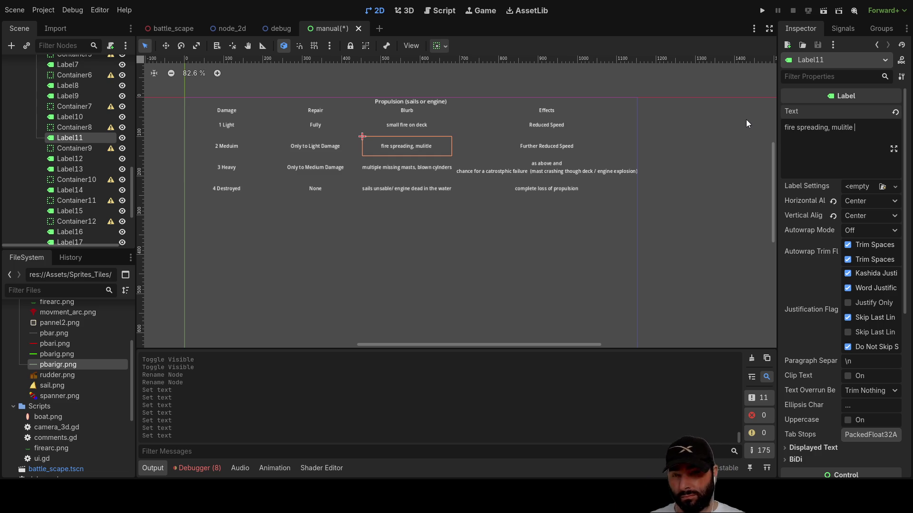
- Finish the Medium blurb with 'small fires' and change the Heavy blurb to 'a raging inferno'
{"action": "type", "text": "small fires"}
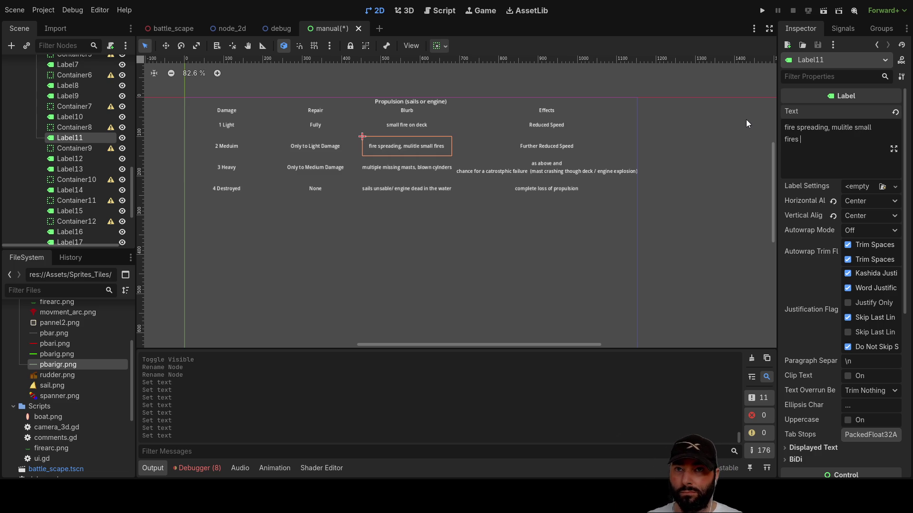
{"action": "key", "text": "BackSpace"}
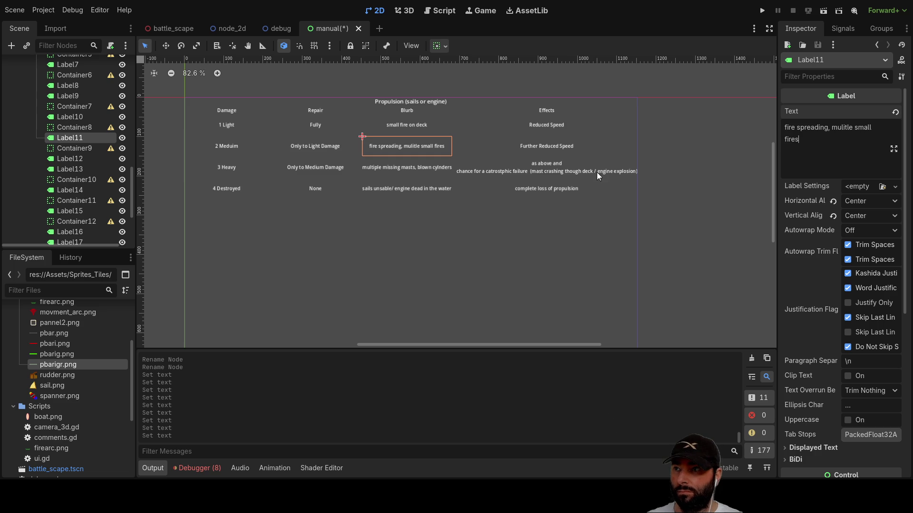
{"action": "left_click", "coordinate": [408, 168]}
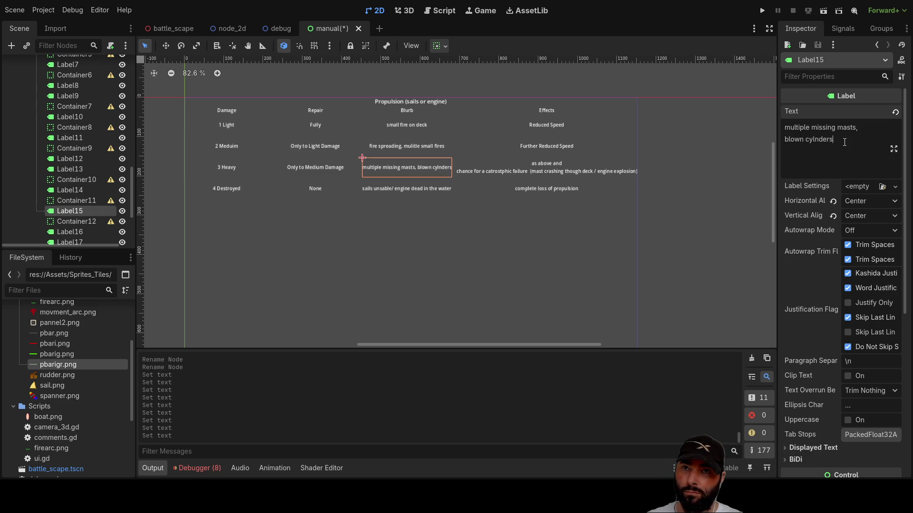
{"action": "left_click_drag", "start_coordinate": [835, 140], "coordinate": [773, 127]}
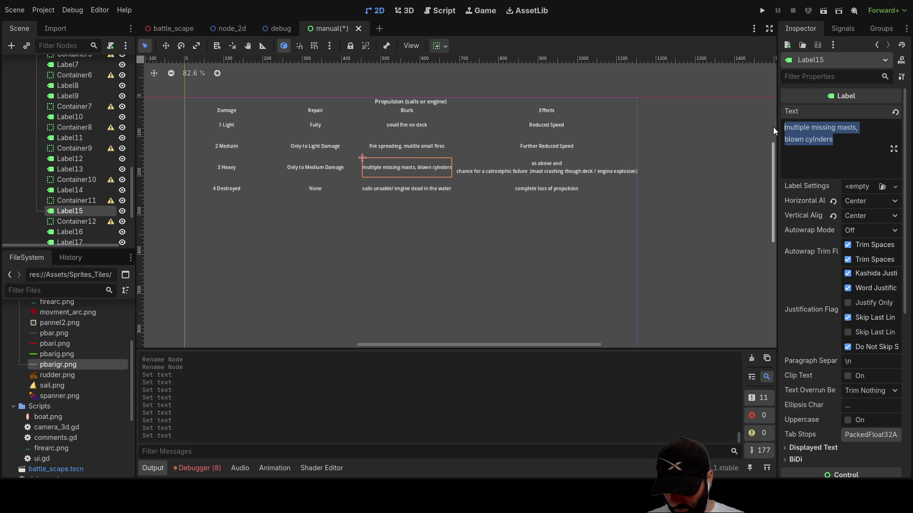
{"action": "type", "text": "raging infer"}
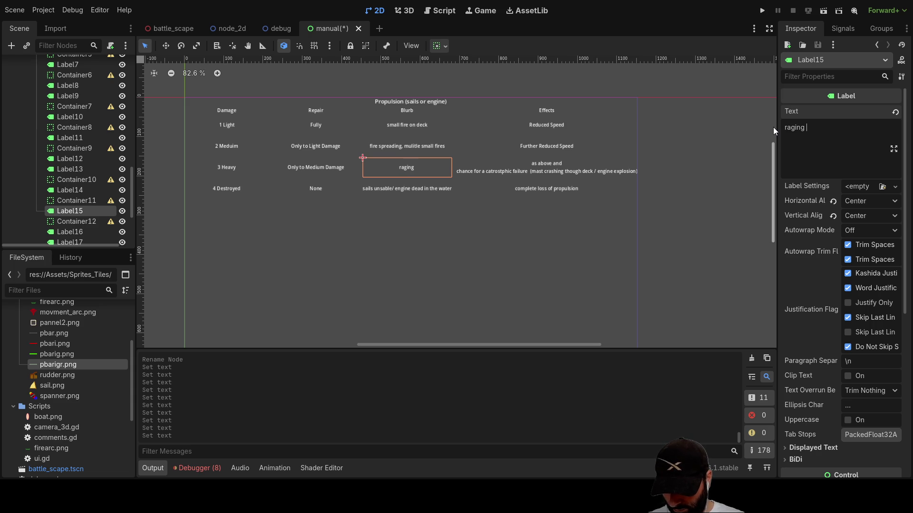
{"action": "type", "text": "o"}
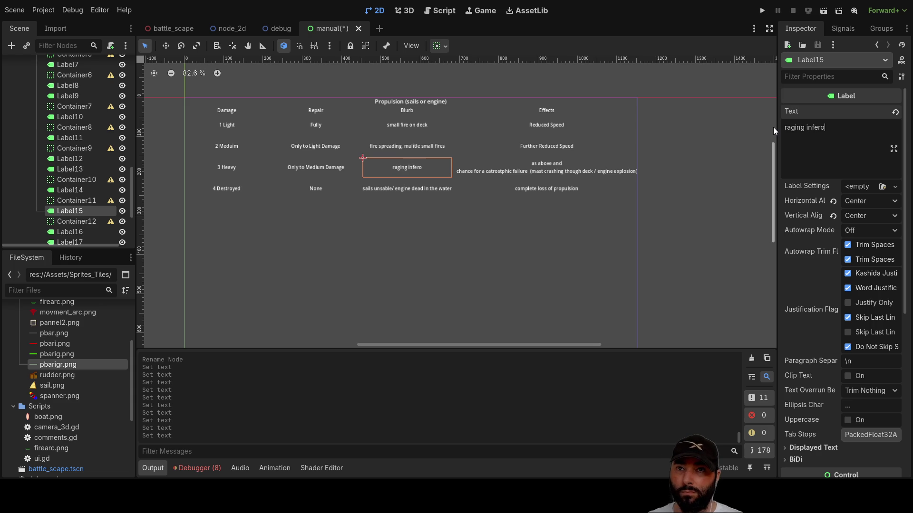
{"action": "type", "text": "s"}
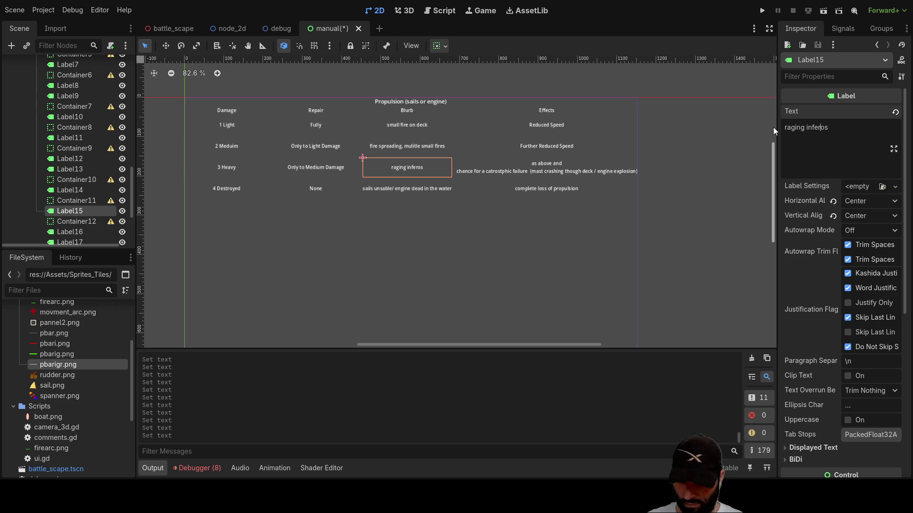
{"action": "type", "text": "n"}
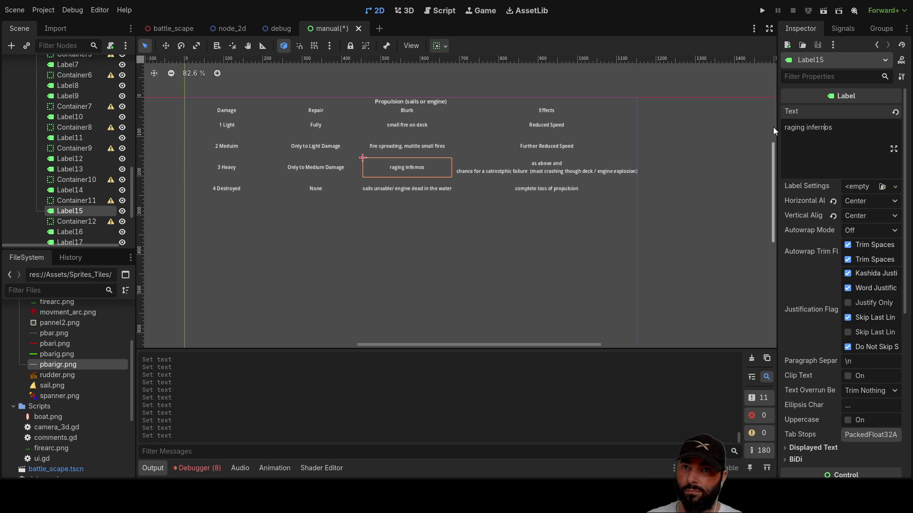
{"action": "key", "text": "Delete"}
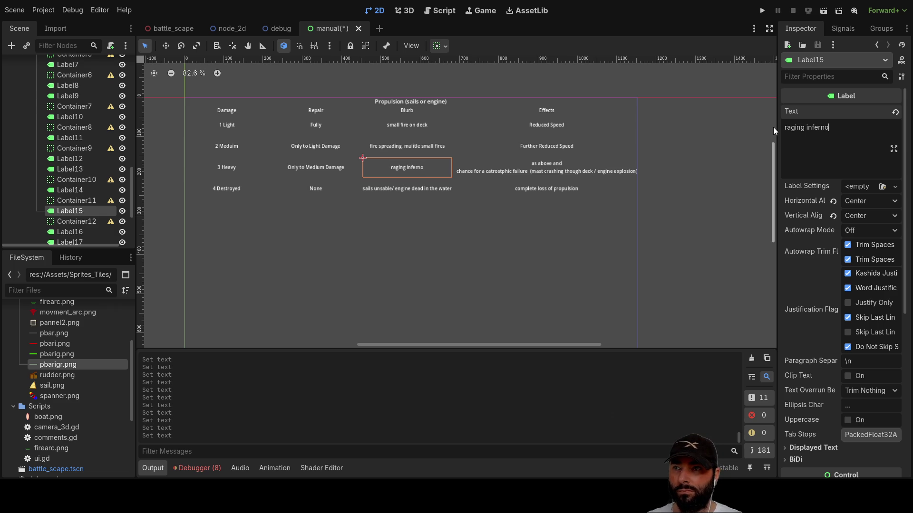
{"action": "key", "text": "Home"}
{"action": "type", "text": "a"}
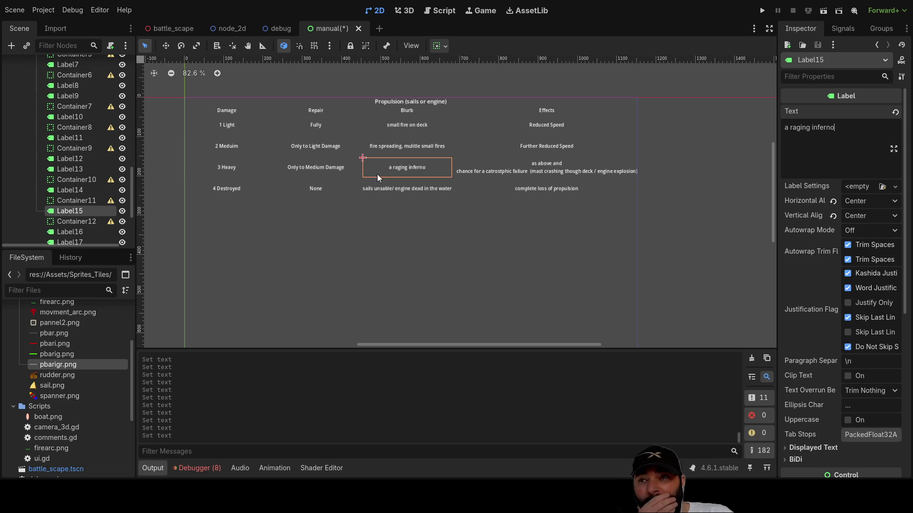
- Expand and collapse the fire2 node in the Scene tree, then switch to the Script workspace
{"action": "scroll", "coordinate": [74, 183], "scroll_direction": "up", "scroll_amount": 5}
{"action": "scroll", "coordinate": [75, 183], "scroll_direction": "down", "scroll_amount": 6}
{"action": "left_click", "coordinate": [36, 162]}
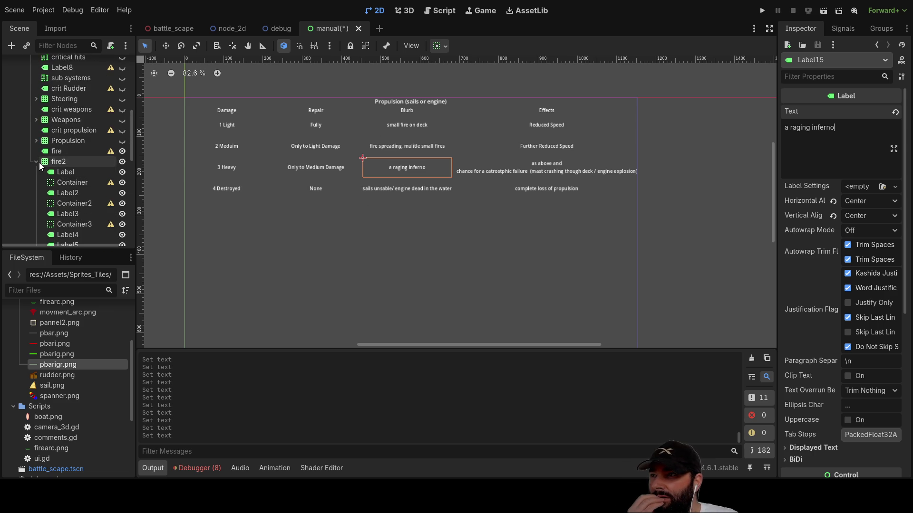
{"action": "left_click", "coordinate": [36, 162]}
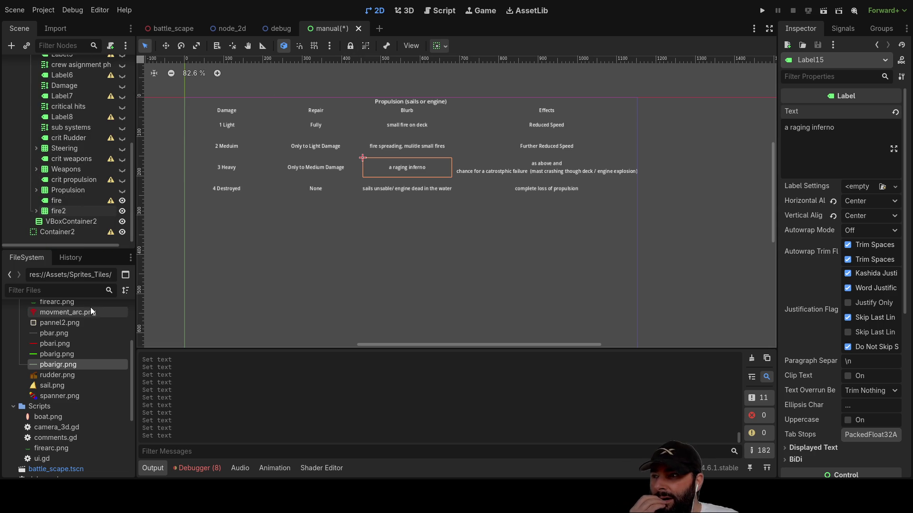
{"action": "left_click", "coordinate": [441, 11]}
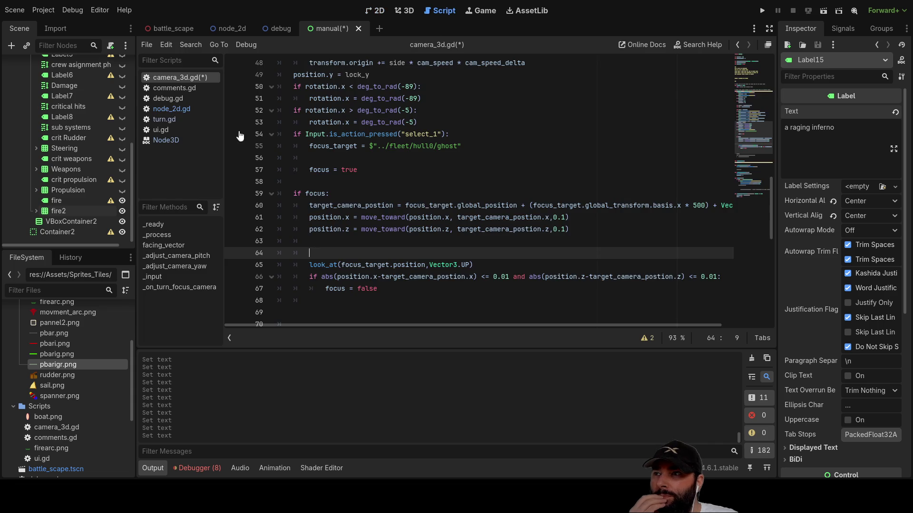
- In comments.gd, append ' ?' to the slow-speed boarding line
{"action": "left_click", "coordinate": [174, 88]}
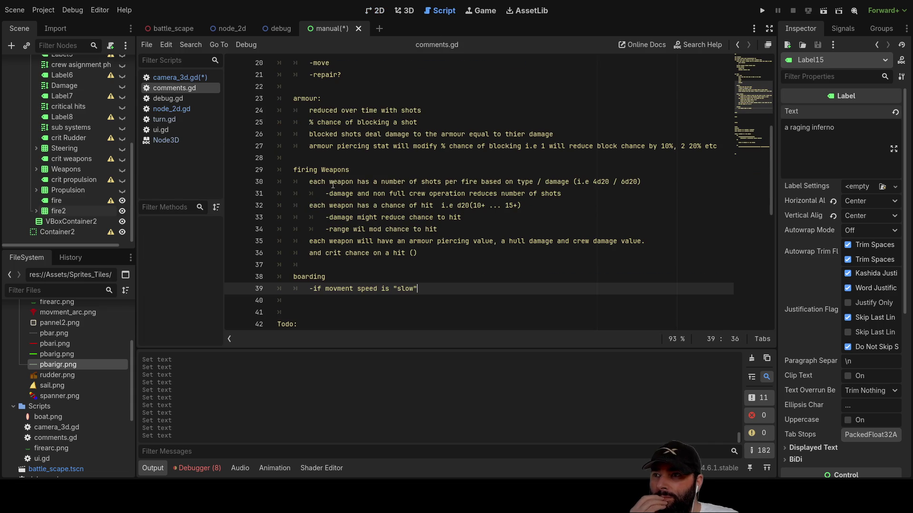
{"action": "key", "text": "Down"}
{"action": "key", "text": "Down"}
{"action": "scroll", "coordinate": [367, 257], "scroll_direction": "down", "scroll_amount": 2}
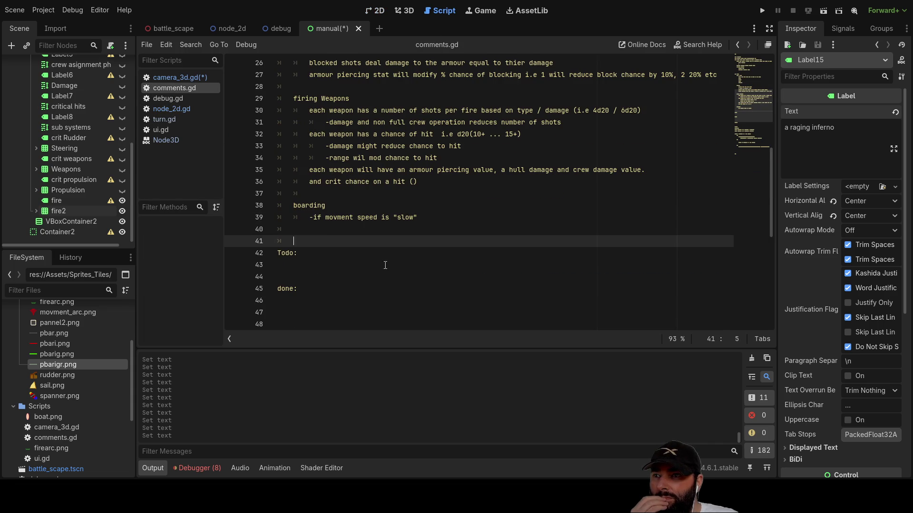
{"action": "key", "text": "Up"}
{"action": "left_click", "coordinate": [436, 217]}
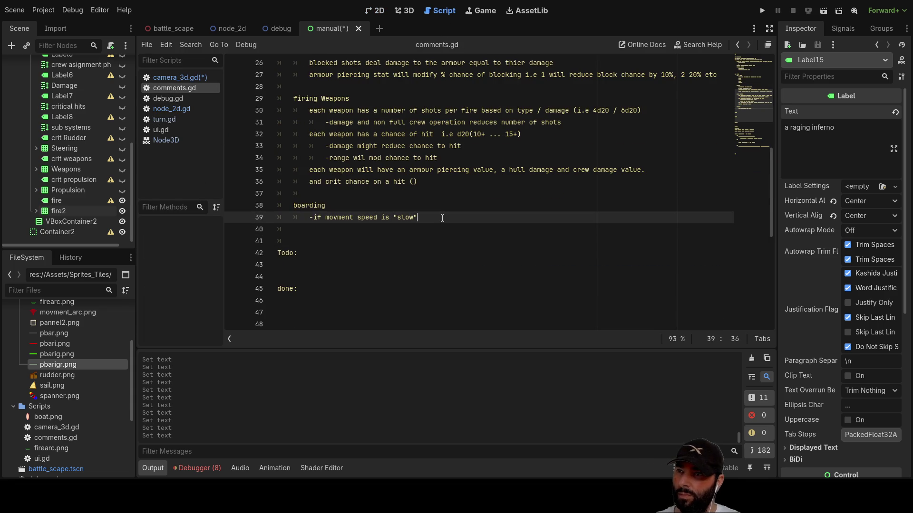
{"action": "type", "text": " ?"}
{"action": "key", "text": "Return"}
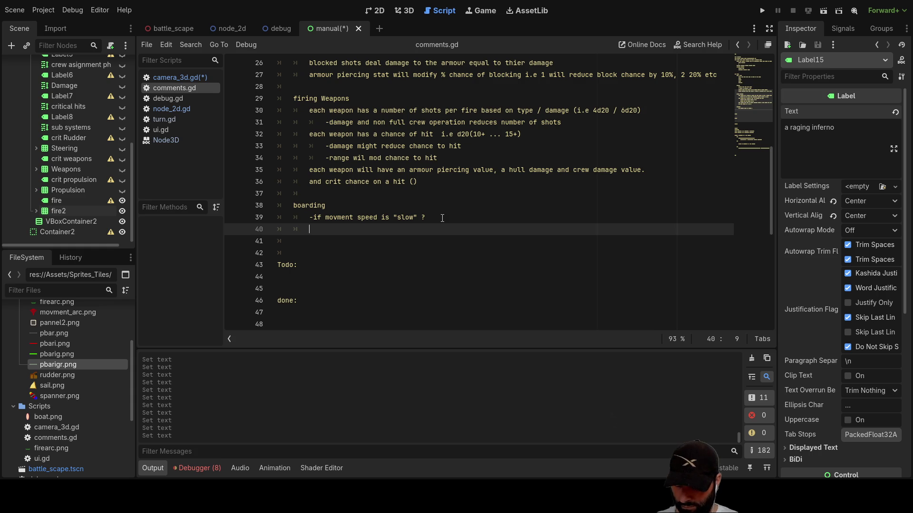
- Add '-crew v crew ?' and 'ramming ?' lines beneath the slow-speed note
{"action": "key", "text": "Up"}
{"action": "key", "text": "Down"}
{"action": "type", "text": "-"}
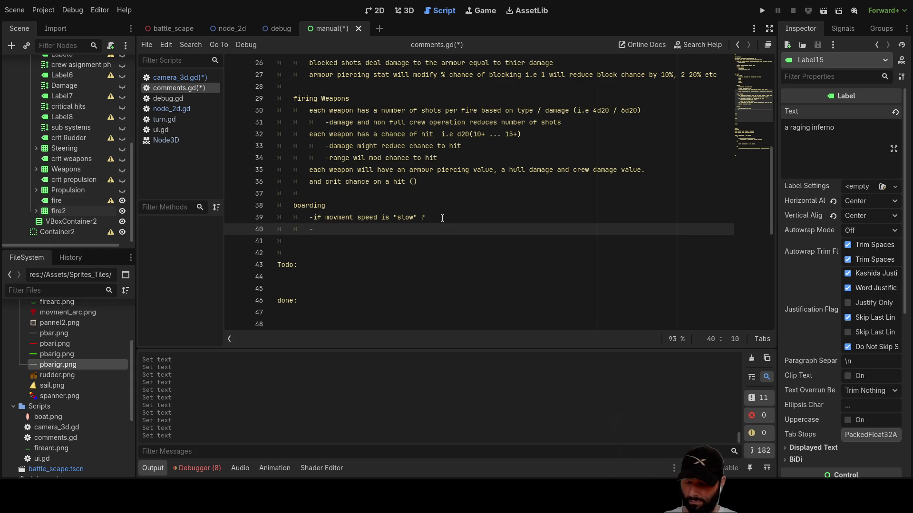
{"action": "type", "text": "crew "}
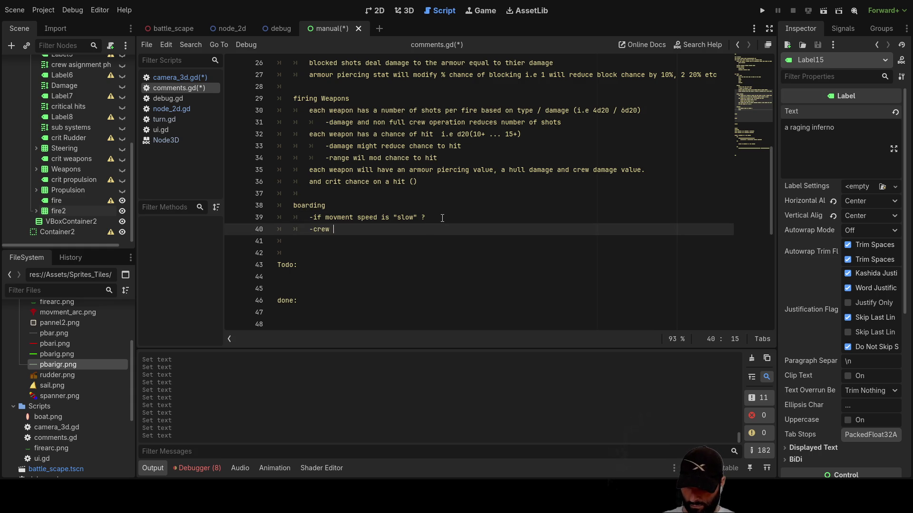
{"action": "type", "text": "v crew"}
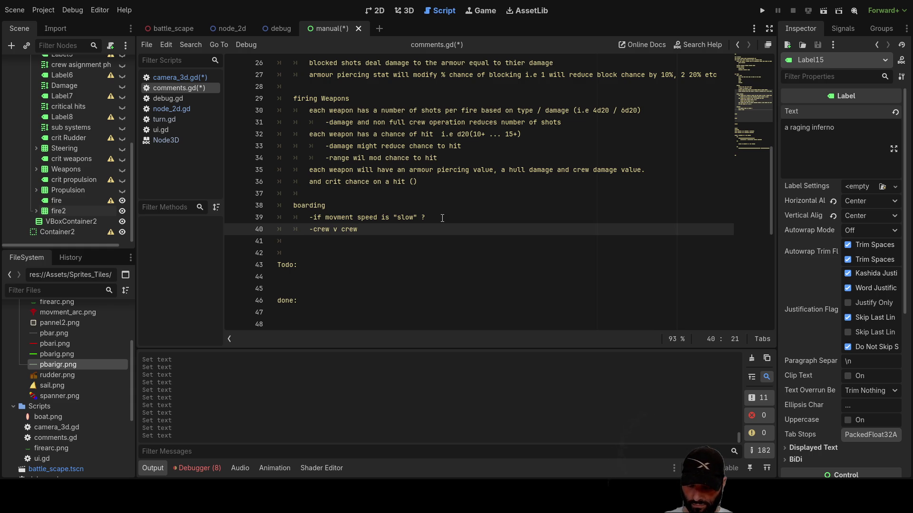
{"action": "type", "text": " ?"}
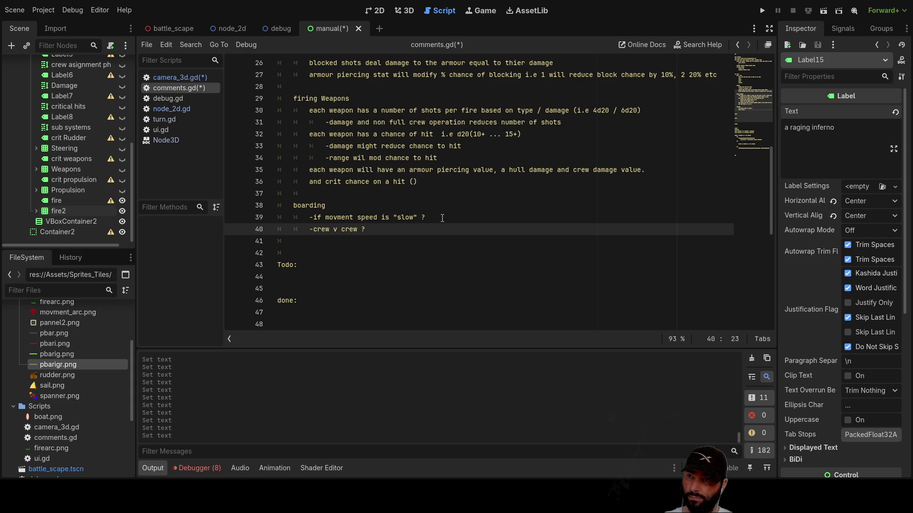
{"action": "key", "text": "Down"}
{"action": "type", "text": "amming?"}
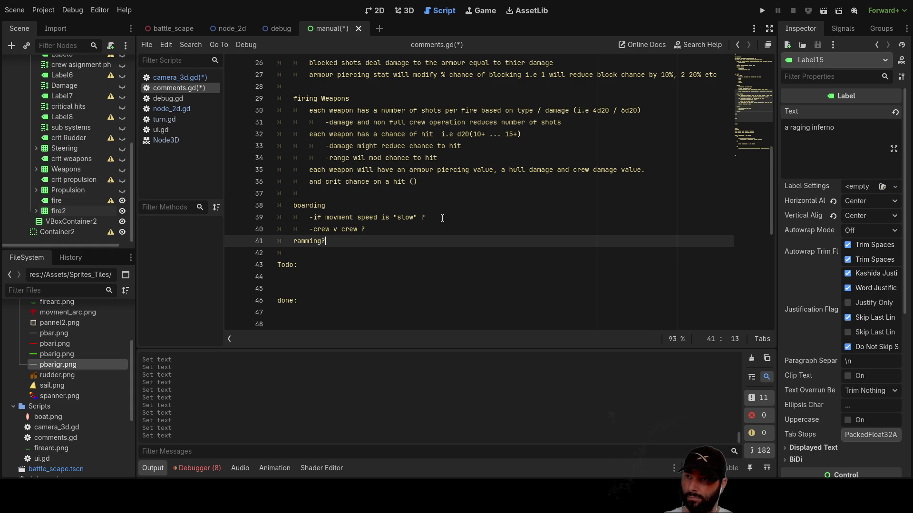
{"action": "key", "text": "Left"}
{"action": "key", "text": "Down"}
{"action": "key", "text": "Up"}
{"action": "key", "text": "Up"}
{"action": "key", "text": "Up"}
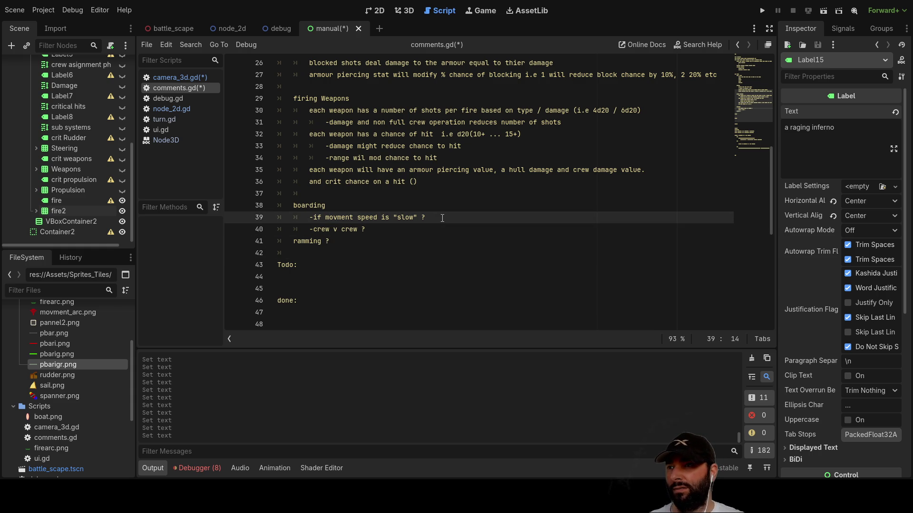
{"action": "scroll", "coordinate": [442, 218], "scroll_direction": "up", "scroll_amount": 7}
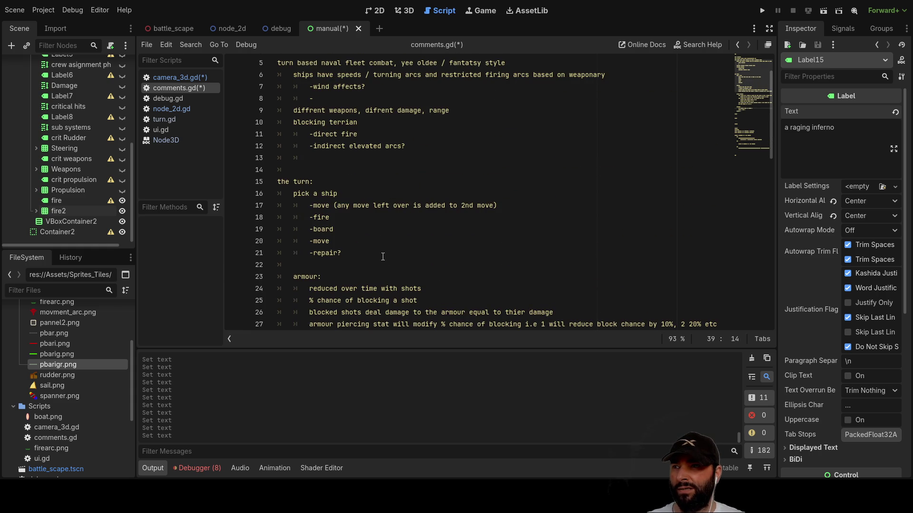
- Insert blank lines above the Todo heading and write an 'asign crew' note there
{"action": "scroll", "coordinate": [379, 247], "scroll_direction": "down", "scroll_amount": 9}
{"action": "left_click", "coordinate": [310, 190]}
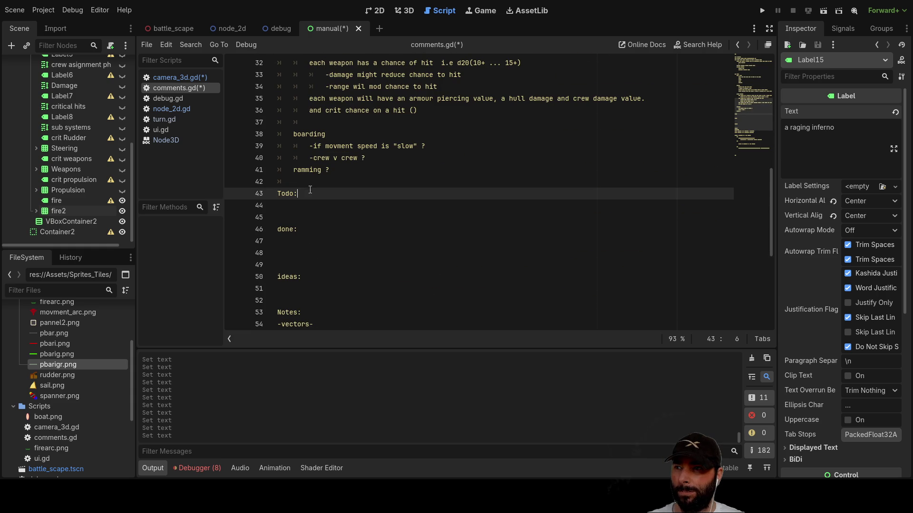
{"action": "key", "text": "Up"}
{"action": "key", "text": "Return"}
{"action": "key", "text": "Return"}
{"action": "key", "text": "Up"}
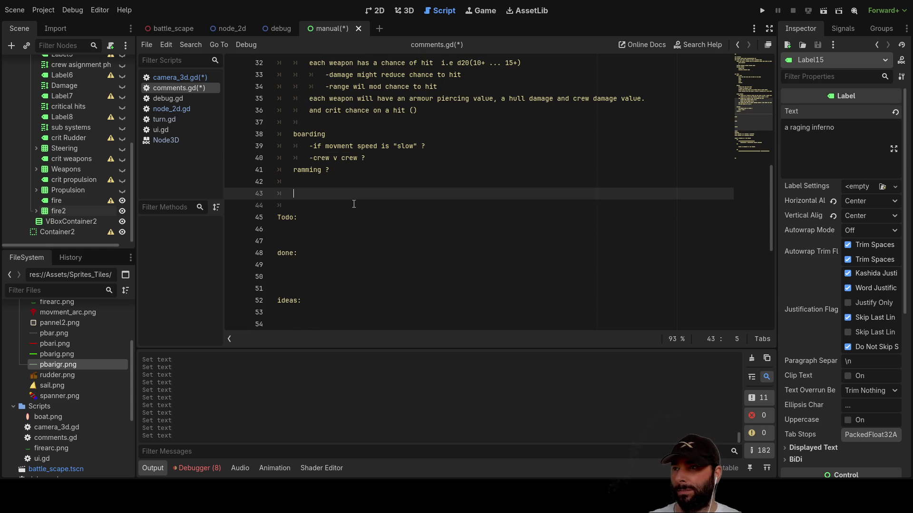
{"action": "scroll", "coordinate": [354, 204], "scroll_direction": "up", "scroll_amount": 9}
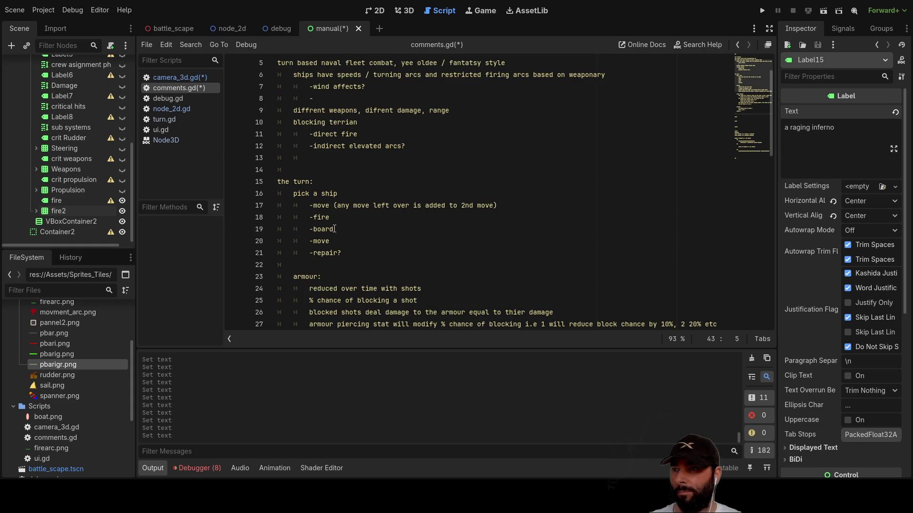
{"action": "scroll", "coordinate": [332, 237], "scroll_direction": "down", "scroll_amount": 9}
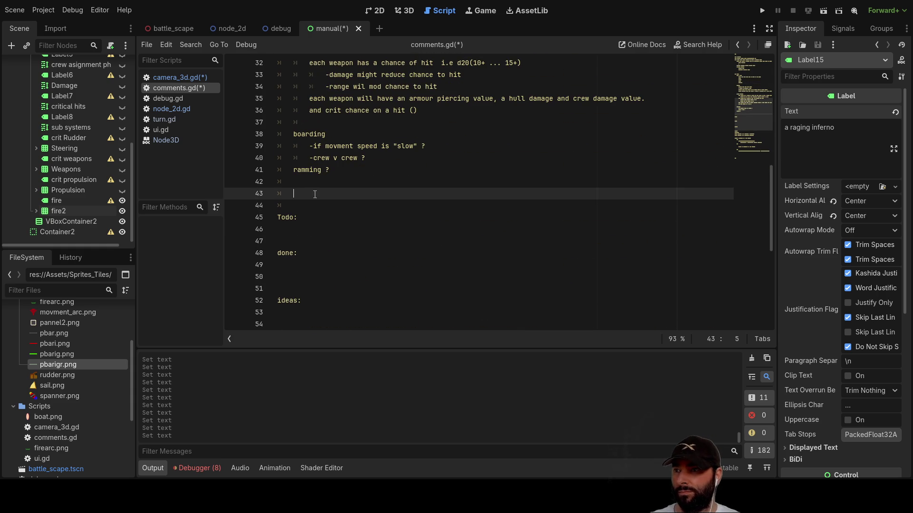
{"action": "type", "text": "repair"}
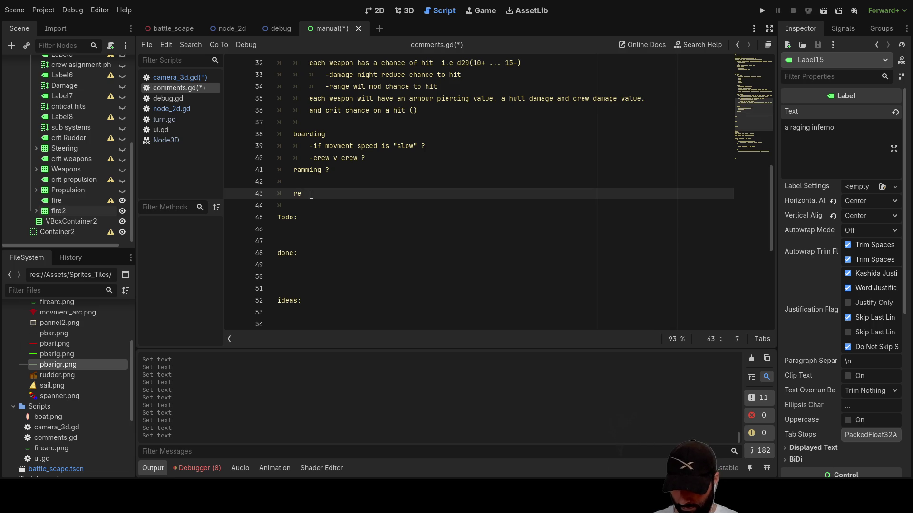
{"action": "key", "text": "BackSpace"}
{"action": "key", "text": "BackSpace"}
{"action": "key", "text": "BackSpace"}
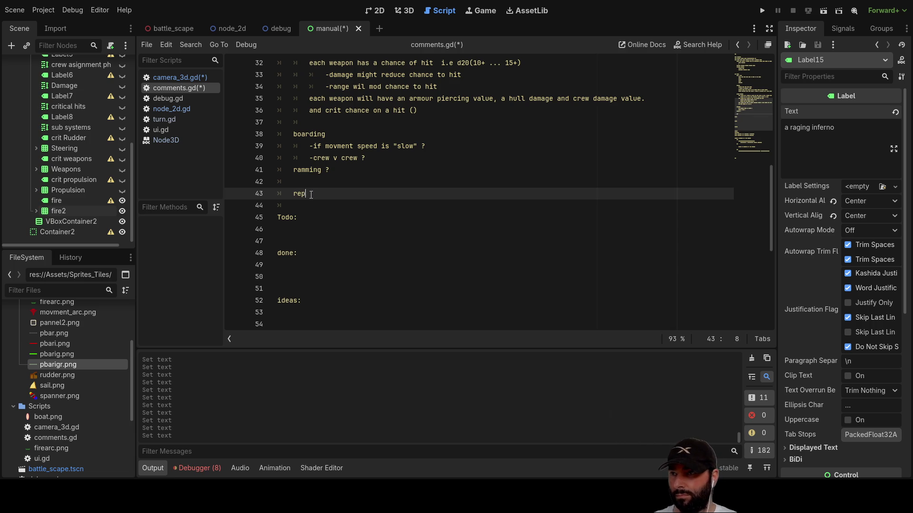
{"action": "type", "text": "asign crew"}
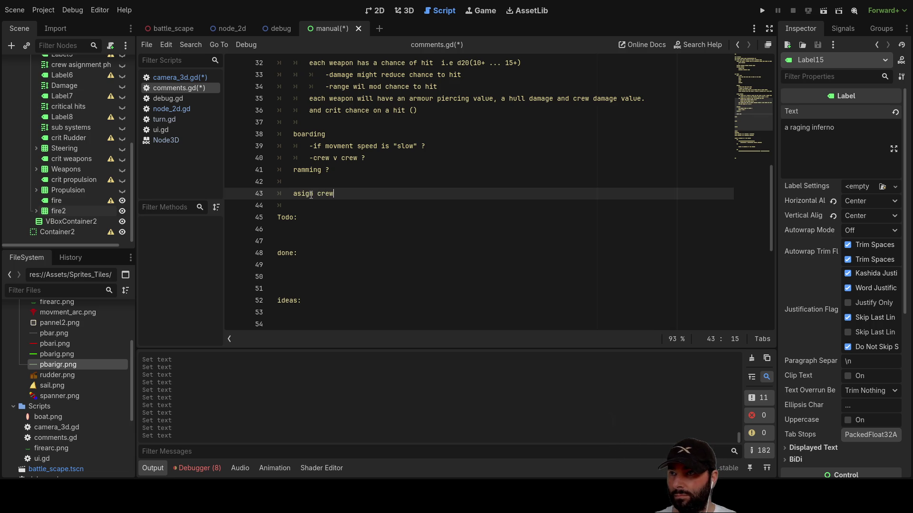
{"action": "key", "text": "Down"}
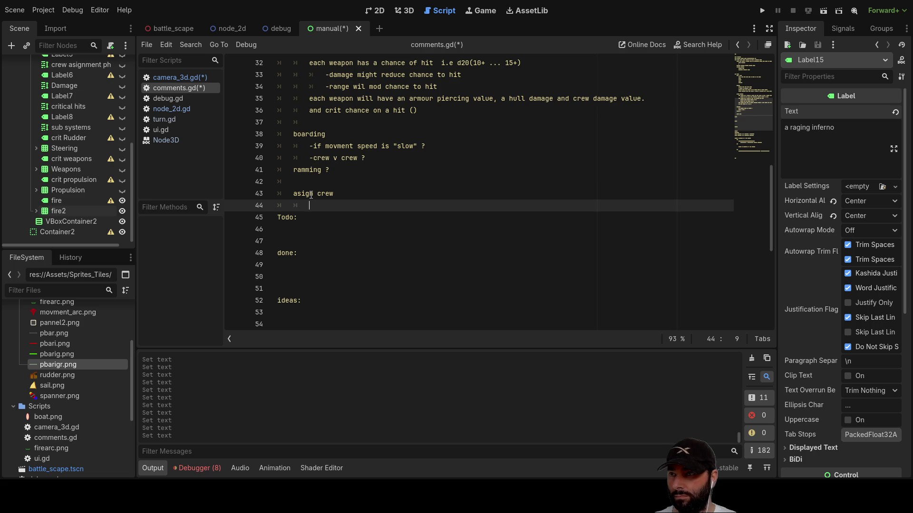
- Add '-pool of crew, asign to:' under asign crew, fix the typo, and list 'weapons' beneath
{"action": "type", "text": "-"}
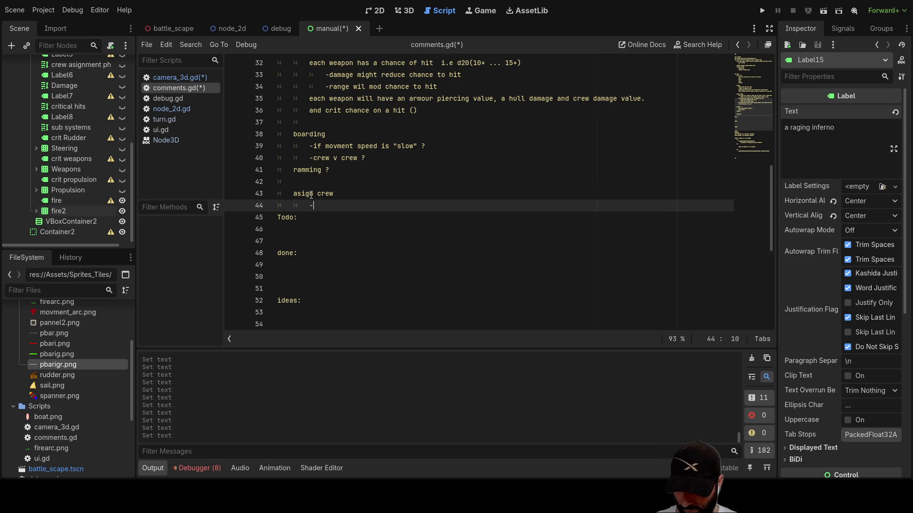
{"action": "type", "text": "pool "}
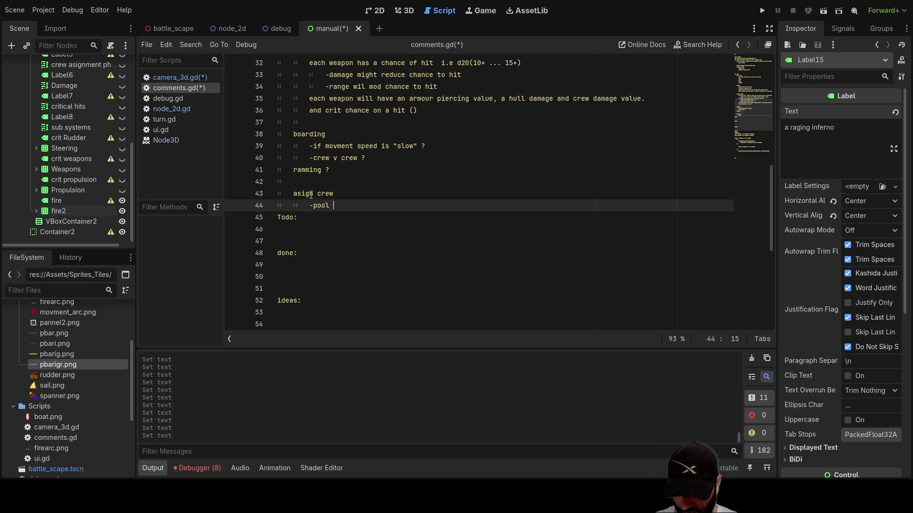
{"action": "type", "text": "of crew"}
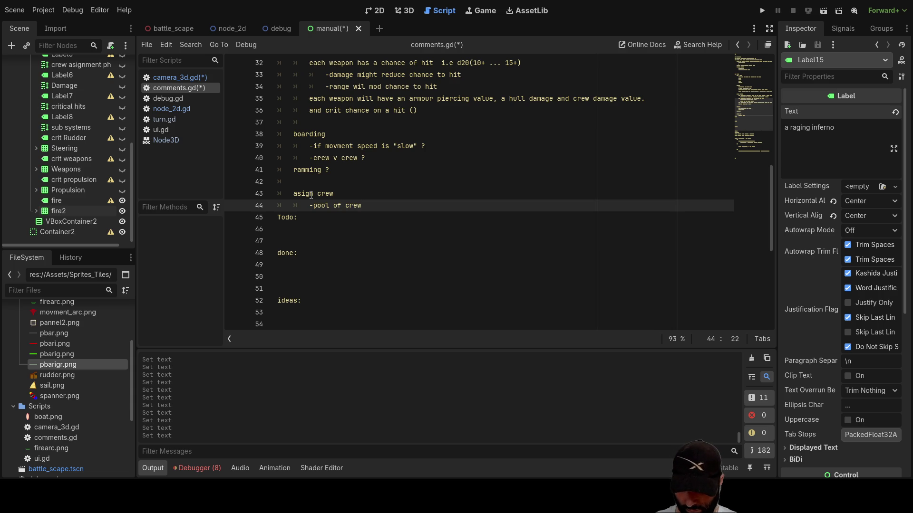
{"action": "type", "text": ", asing to"}
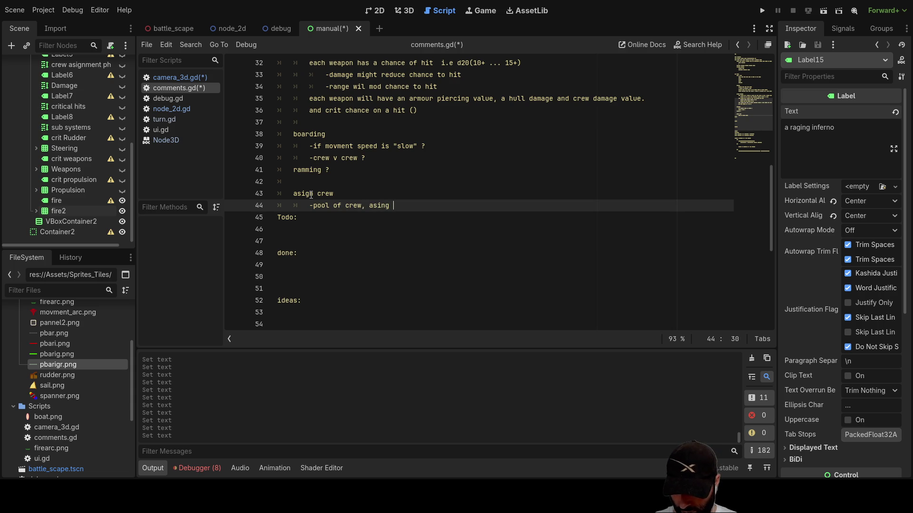
{"action": "key", "text": "Left"}
{"action": "key", "text": "Left"}
{"action": "key", "text": "Left"}
{"action": "key", "text": "BackSpace"}
{"action": "key", "text": "BackSpace"}
{"action": "type", "text": "gn"}
{"action": "key", "text": "Right"}
{"action": "key", "text": "Right"}
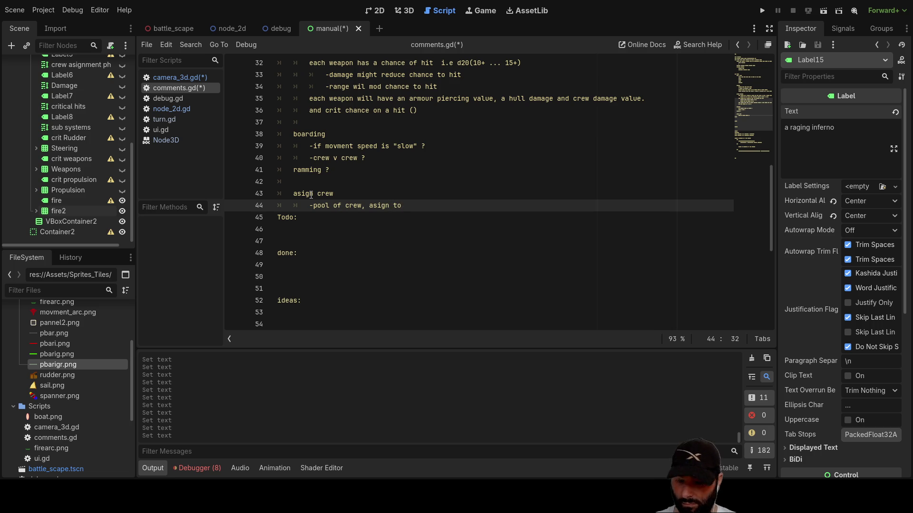
{"action": "key", "text": "Return"}
{"action": "type", "text": "weapons"}
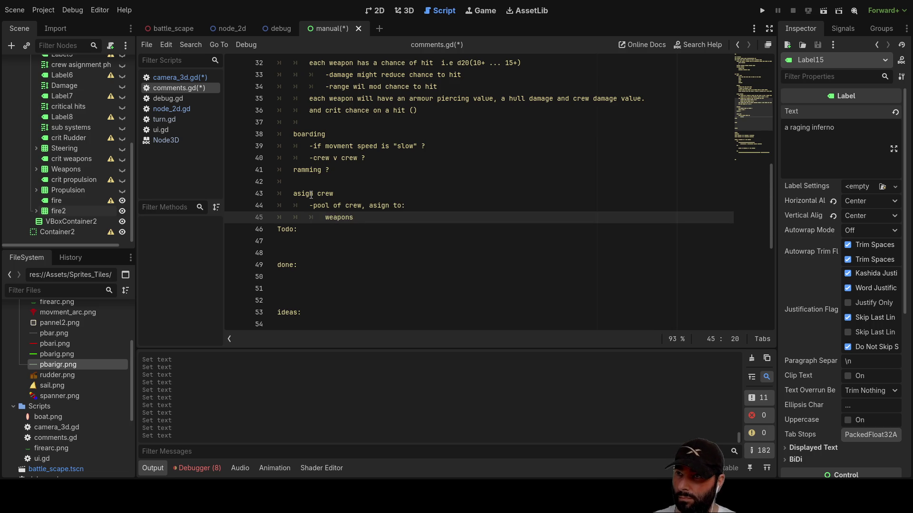
{"action": "scroll", "coordinate": [311, 194], "scroll_direction": "up", "scroll_amount": 4}
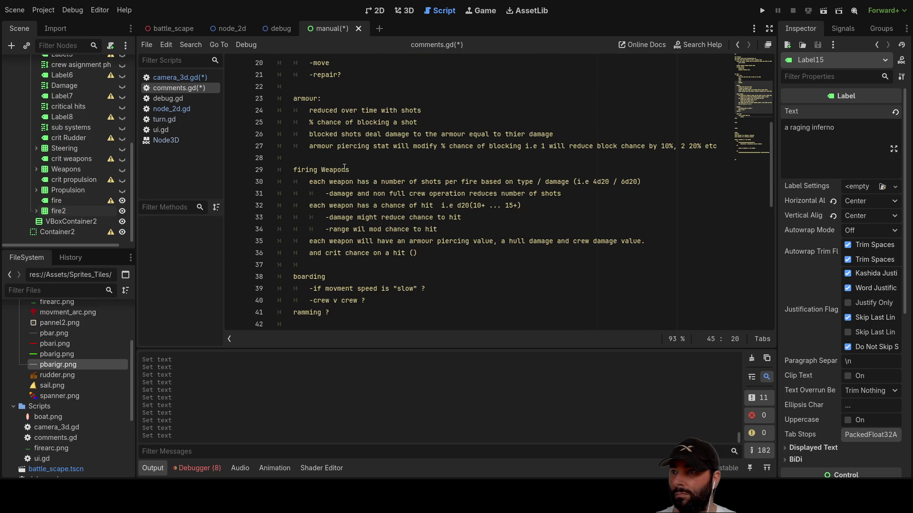
{"action": "scroll", "coordinate": [347, 172], "scroll_direction": "up", "scroll_amount": 3}
{"action": "scroll", "coordinate": [337, 175], "scroll_direction": "down", "scroll_amount": 3}
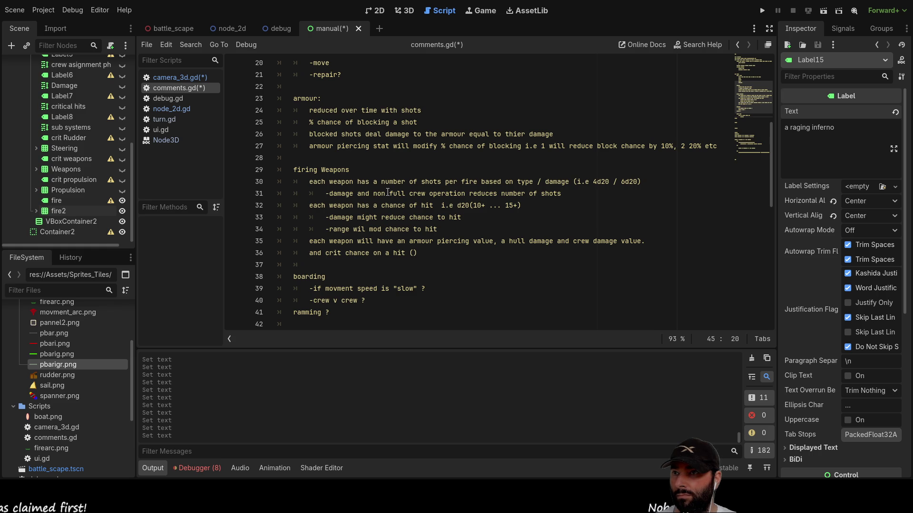
{"action": "left_click_drag", "start_coordinate": [389, 193], "coordinate": [458, 195]}
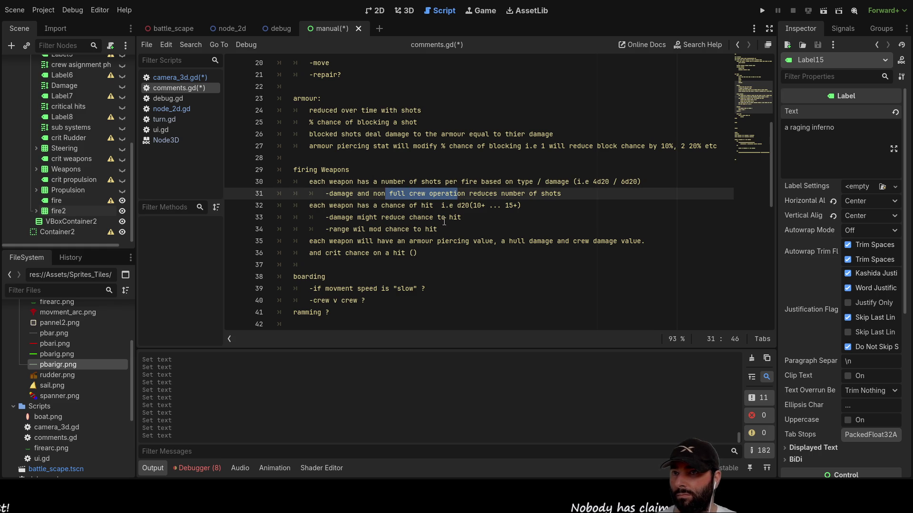
{"action": "scroll", "coordinate": [392, 264], "scroll_direction": "down", "scroll_amount": 1}
{"action": "scroll", "coordinate": [393, 264], "scroll_direction": "down", "scroll_amount": 9}
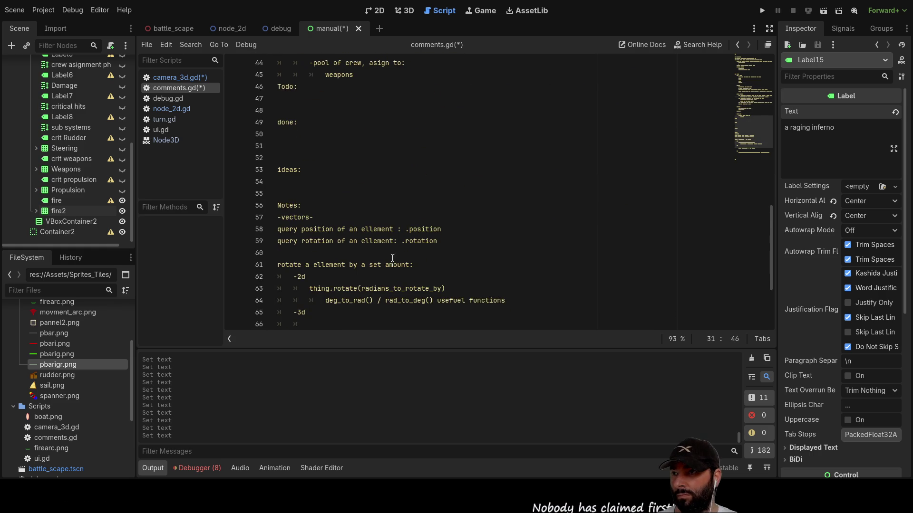
{"action": "scroll", "coordinate": [409, 226], "scroll_direction": "down", "scroll_amount": 2}
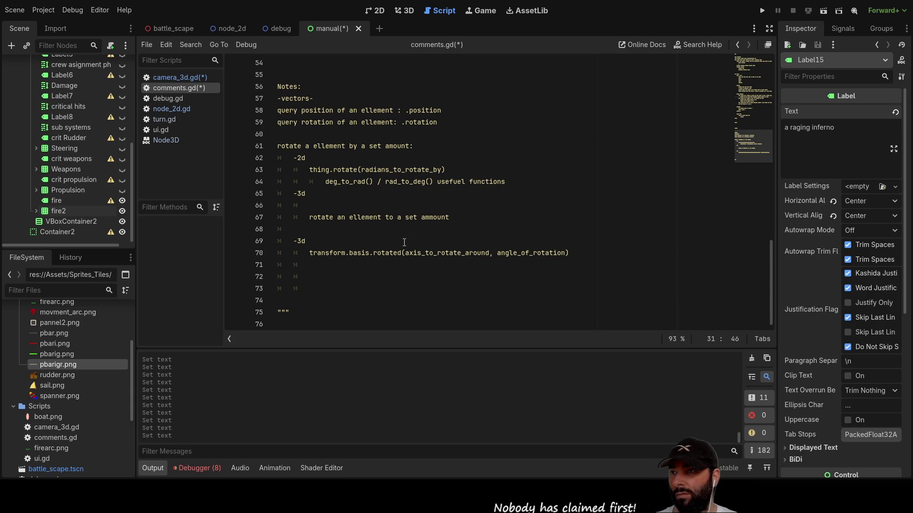
{"action": "scroll", "coordinate": [404, 240], "scroll_direction": "up", "scroll_amount": 2}
{"action": "scroll", "coordinate": [404, 243], "scroll_direction": "up", "scroll_amount": 6}
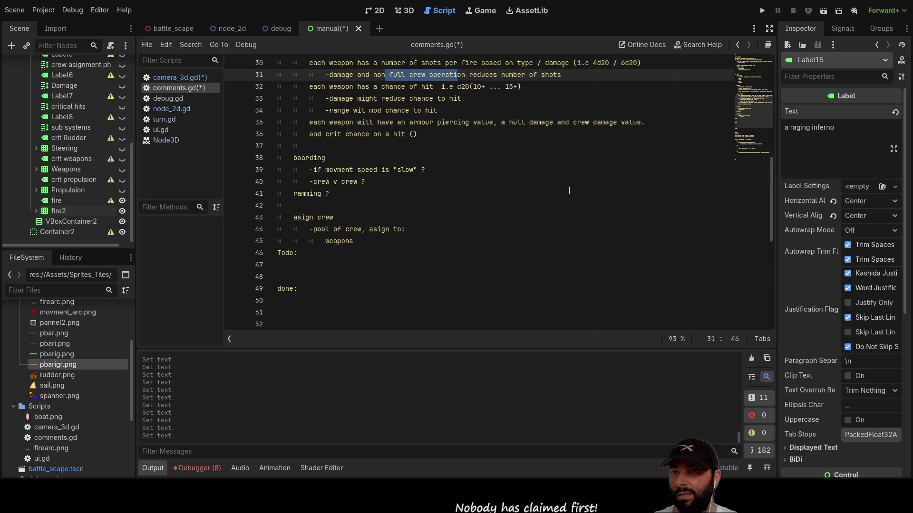
{"action": "scroll", "coordinate": [597, 123], "scroll_direction": "up", "scroll_amount": 1}
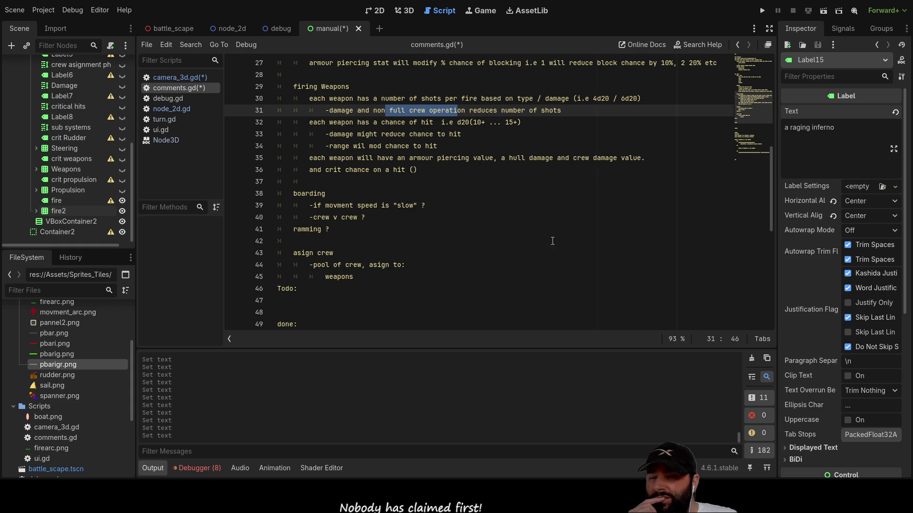
{"action": "scroll", "coordinate": [478, 214], "scroll_direction": "down", "scroll_amount": 5}
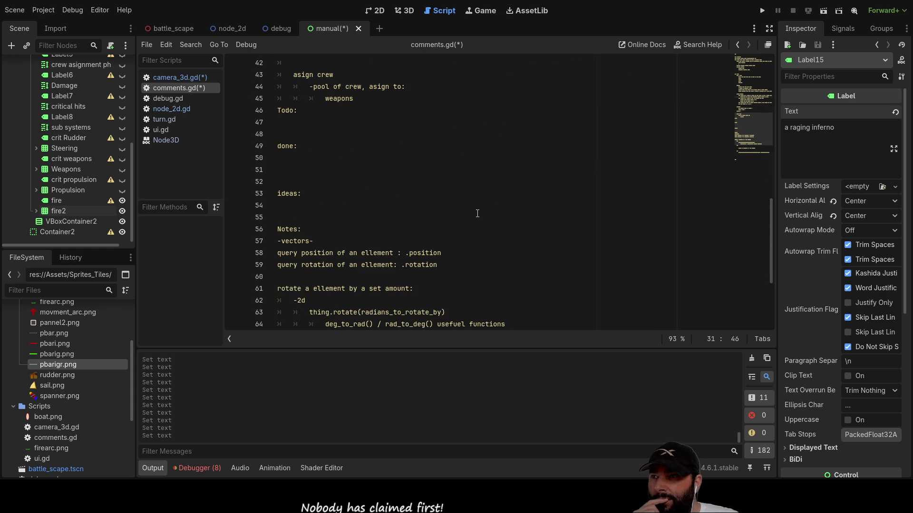
- Add steering, propulsion, repair and fire fighting on separate lines after weapons
{"action": "scroll", "coordinate": [465, 219], "scroll_direction": "up", "scroll_amount": 2}
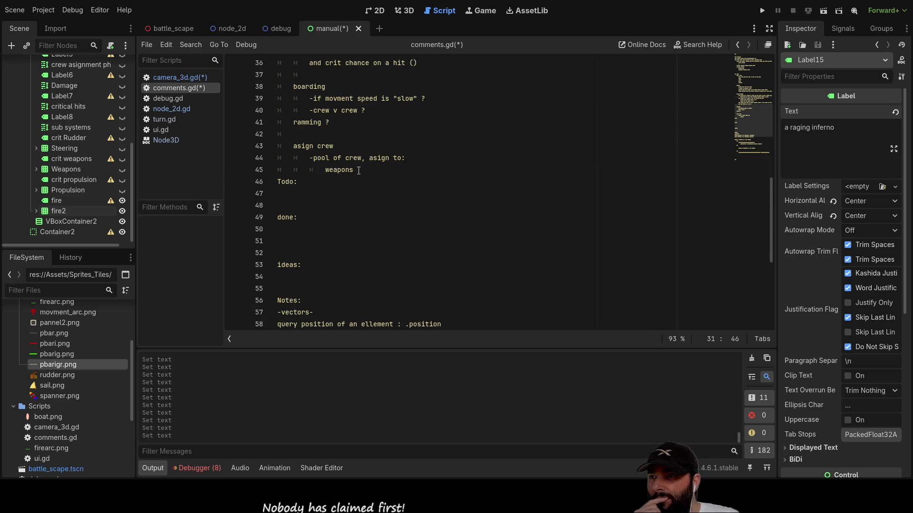
{"action": "left_click", "coordinate": [430, 169]}
{"action": "key", "text": "Return"}
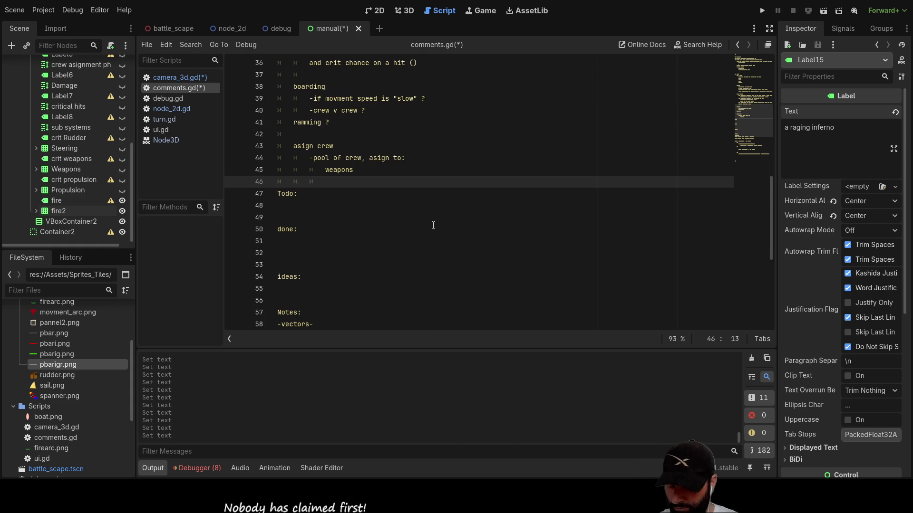
{"action": "type", "text": "steering"}
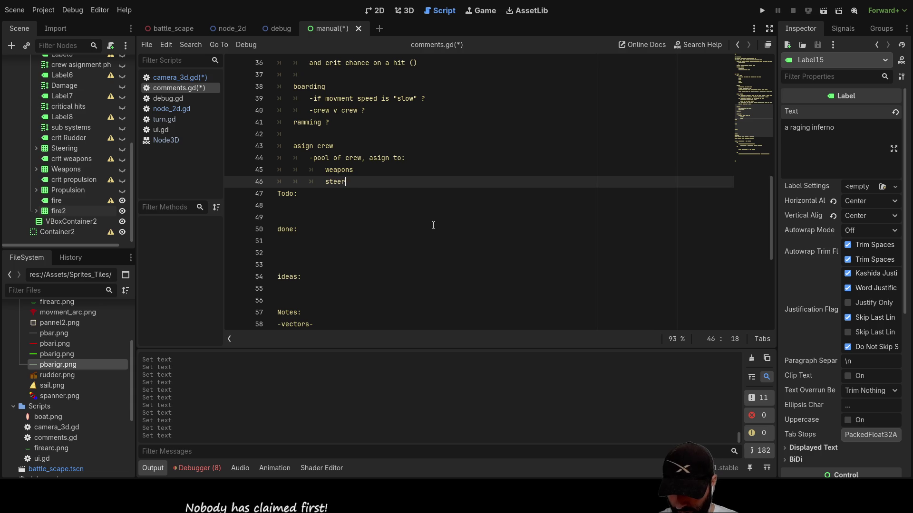
{"action": "key", "text": "Return"}
{"action": "type", "text": "propulsion"}
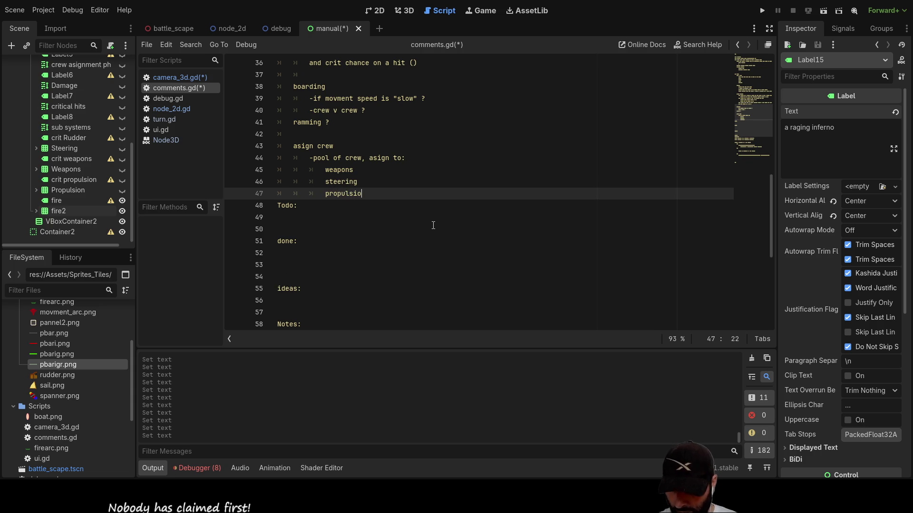
{"action": "key", "text": "Return"}
{"action": "type", "text": "repair"}
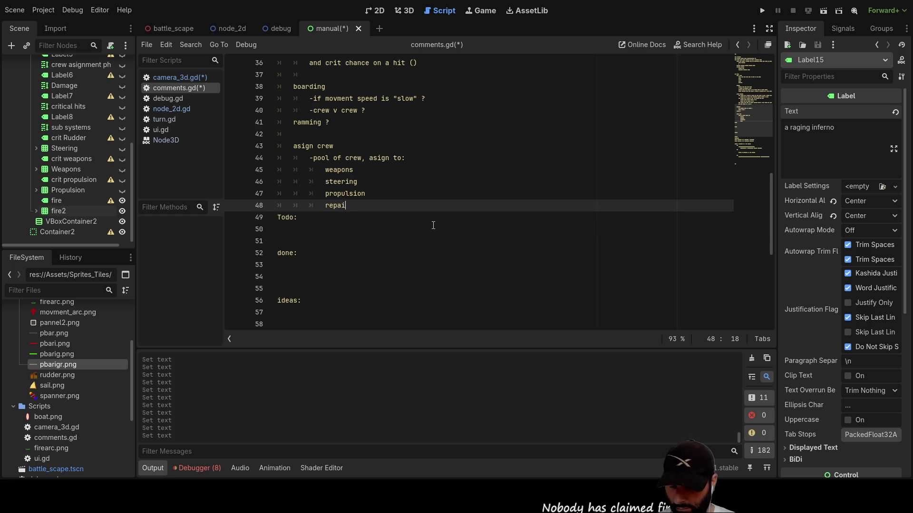
{"action": "key", "text": "Return"}
{"action": "type", "text": "fire fighting"}
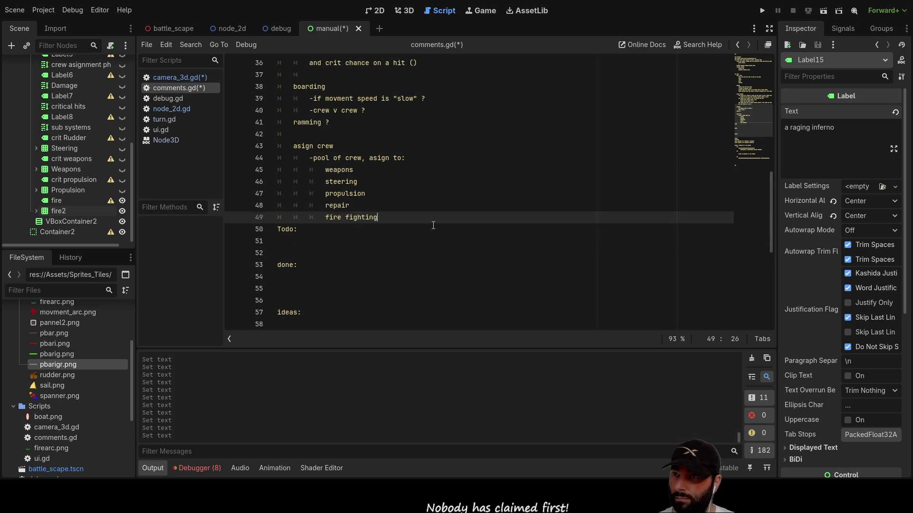
{"action": "key", "text": "Return"}
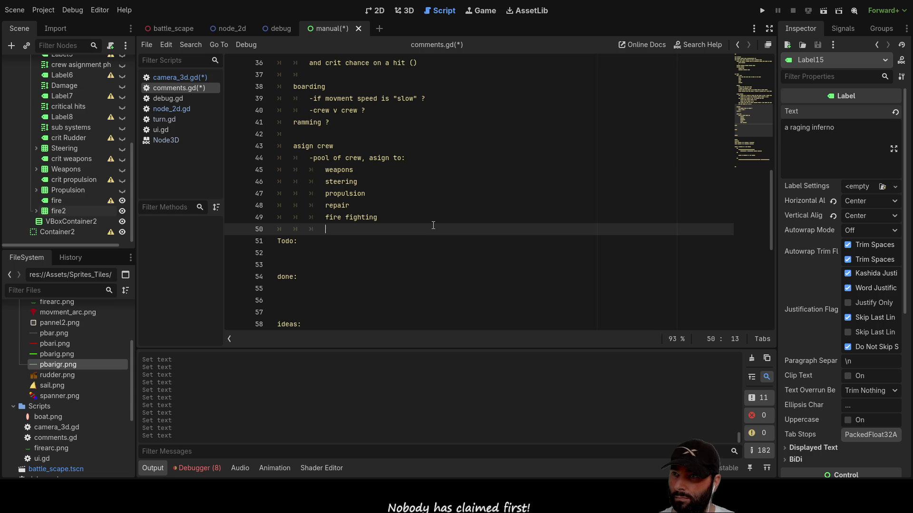
- Review the crew task list, ending back on the weapons line
{"action": "key", "text": "Up"}
{"action": "key", "text": "Up"}
{"action": "key", "text": "Up"}
{"action": "key", "text": "Down"}
{"action": "key", "text": "Down"}
{"action": "key", "text": "Down"}
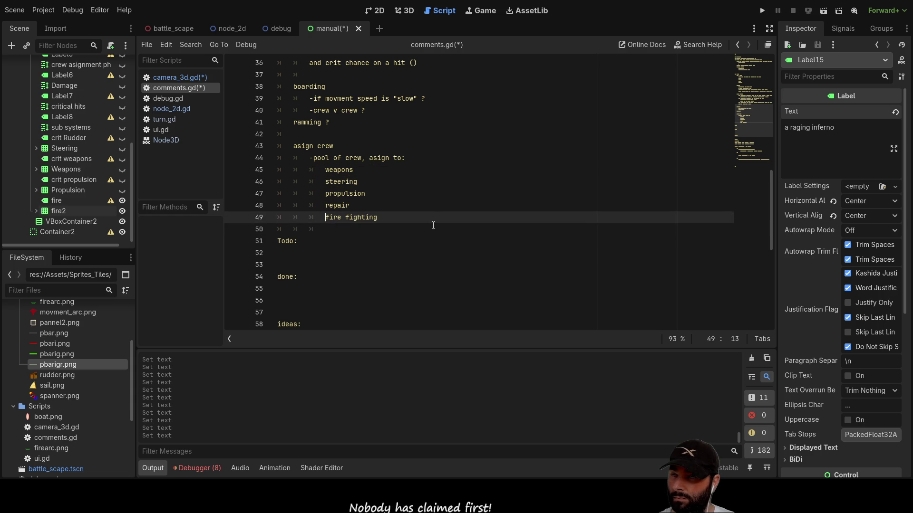
{"action": "key", "text": "Down"}
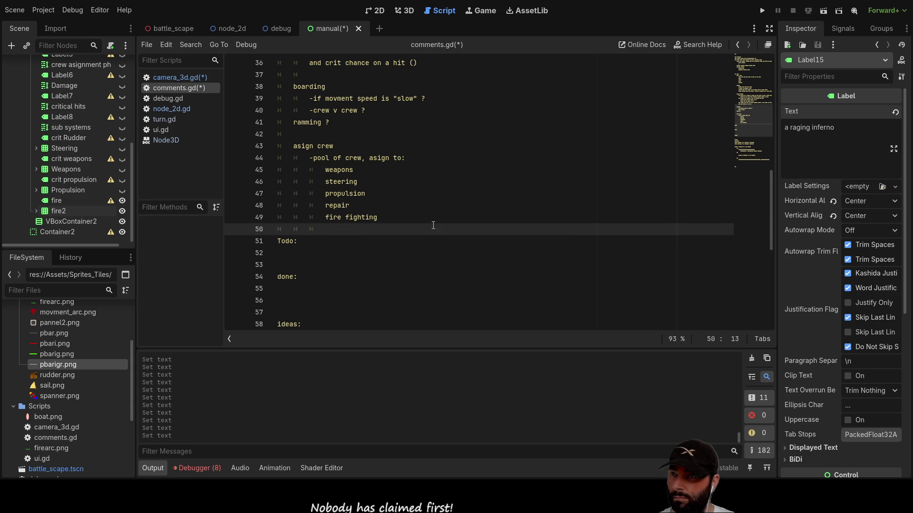
{"action": "key", "text": "Up"}
{"action": "key", "text": "Up"}
{"action": "key", "text": "Up"}
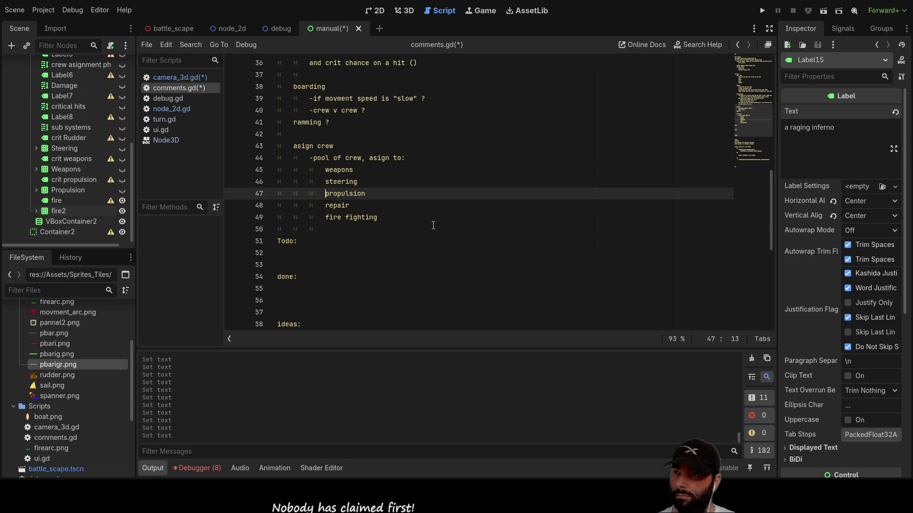
{"action": "key", "text": "Up"}
{"action": "key", "text": "Up"}
{"action": "key", "text": "End"}
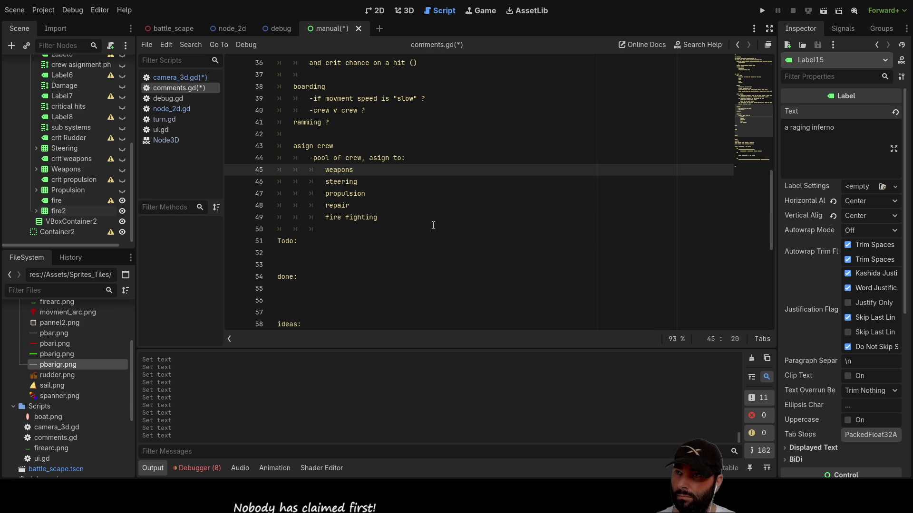
{"action": "key", "text": "Up"}
{"action": "key", "text": "Down"}
{"action": "key", "text": "Down"}
{"action": "key", "text": "Down"}
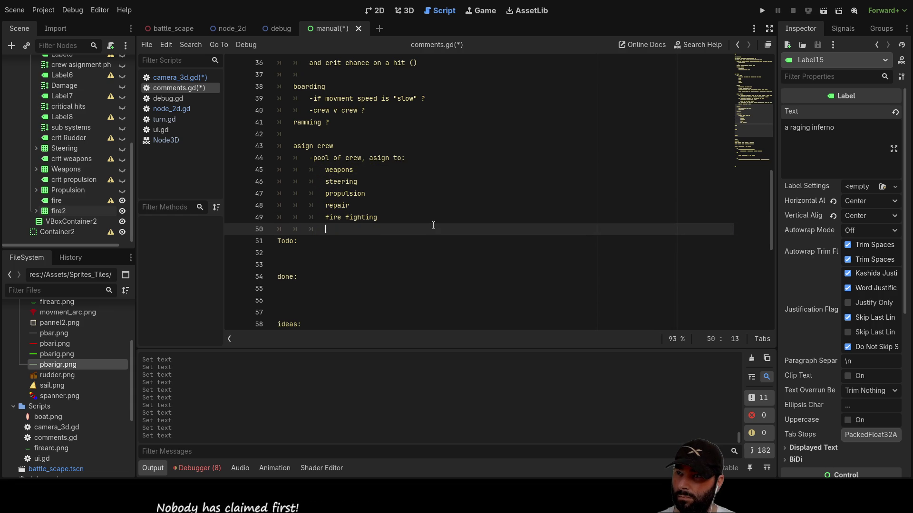
{"action": "key", "text": "Up"}
{"action": "key", "text": "Up"}
{"action": "key", "text": "Up"}
{"action": "key", "text": "Down"}
{"action": "key", "text": "Down"}
{"action": "key", "text": "Up"}
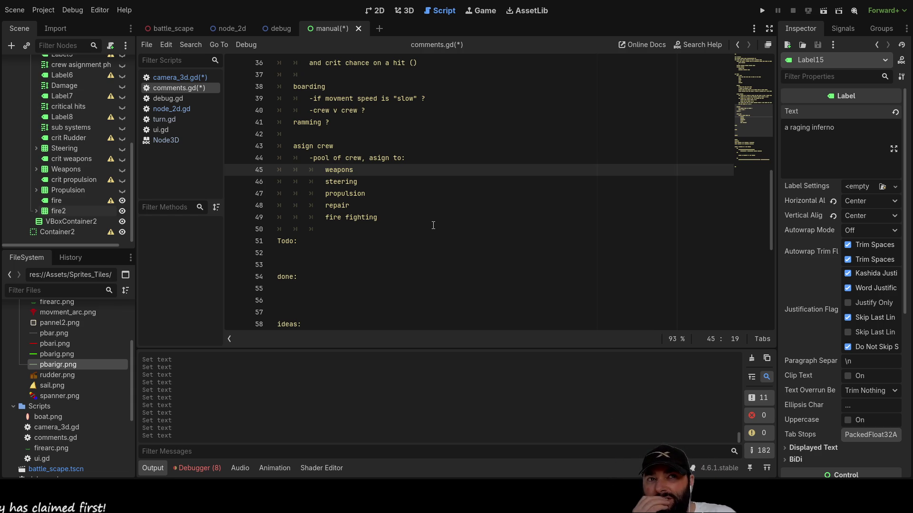
- Cut the 'asign crew' text and paste it as the first turn step under 'pick a ship'
{"action": "key", "text": "Up"}
{"action": "key", "text": "Up"}
{"action": "key", "text": "Up"}
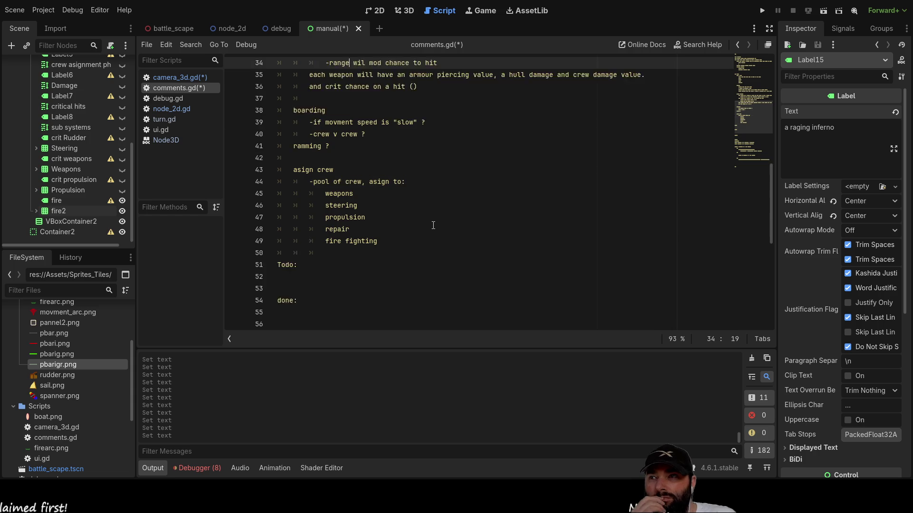
{"action": "key", "text": "Down"}
{"action": "key", "text": "Down"}
{"action": "key", "text": "Down"}
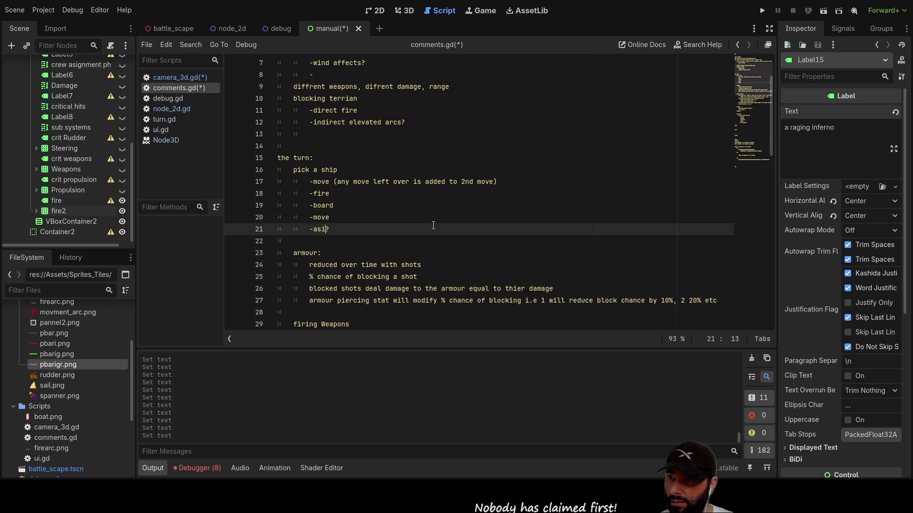
{"action": "type", "text": "gn"}
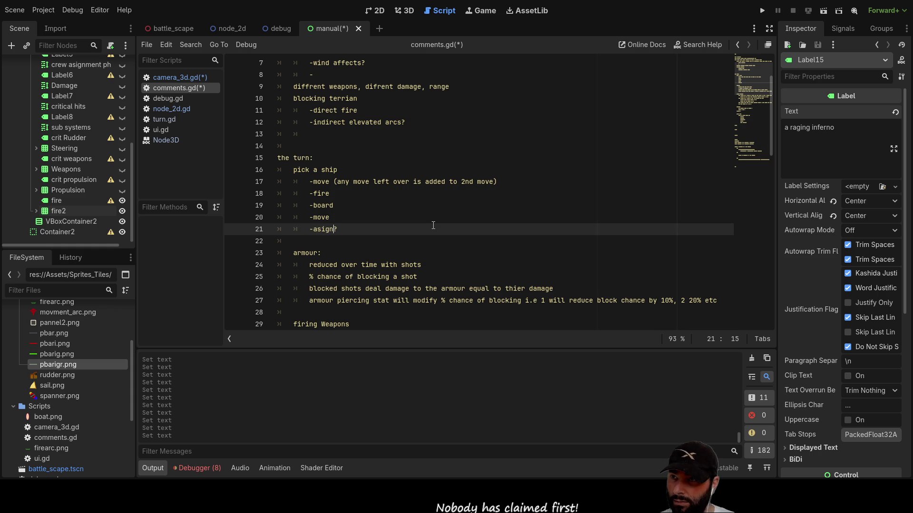
{"action": "type", "text": " crew"}
{"action": "key", "text": "End"}
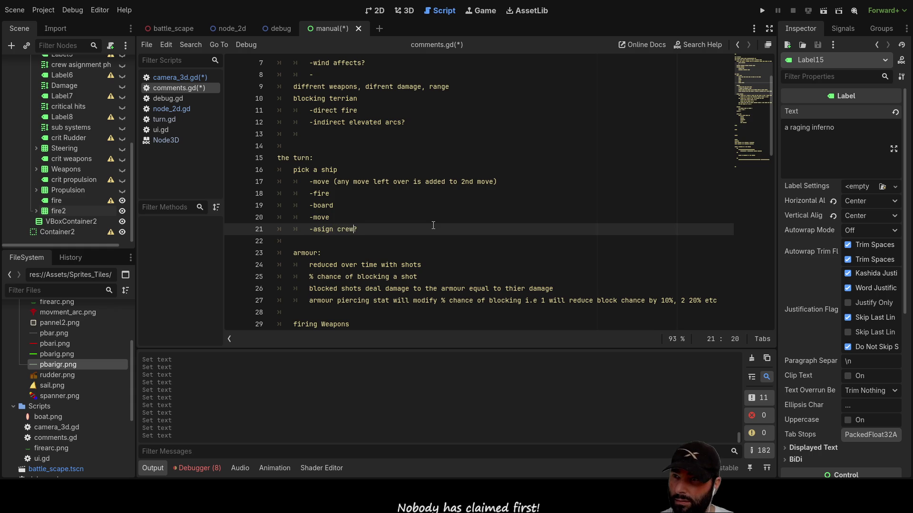
{"action": "key", "text": "shift+Left"}
{"action": "key", "text": "shift+Left"}
{"action": "key", "text": "shift+Left"}
{"action": "key", "text": "shift+Right"}
{"action": "key", "text": "ctrl+c"}
{"action": "key", "text": "BackSpace"}
{"action": "key", "text": "Up"}
{"action": "key", "text": "Up"}
{"action": "key", "text": "Up"}
{"action": "key", "text": "Left"}
{"action": "key", "text": "ctrl+v"}
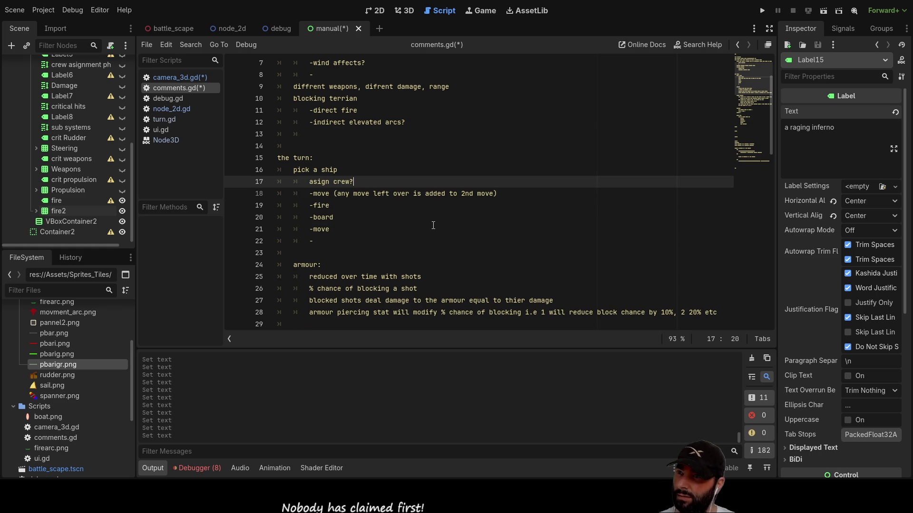
- Prefix the pasted asign crew step with '-' and add 'and repai' to it
{"action": "key", "text": "Left"}
{"action": "key", "text": "Left"}
{"action": "key", "text": "Left"}
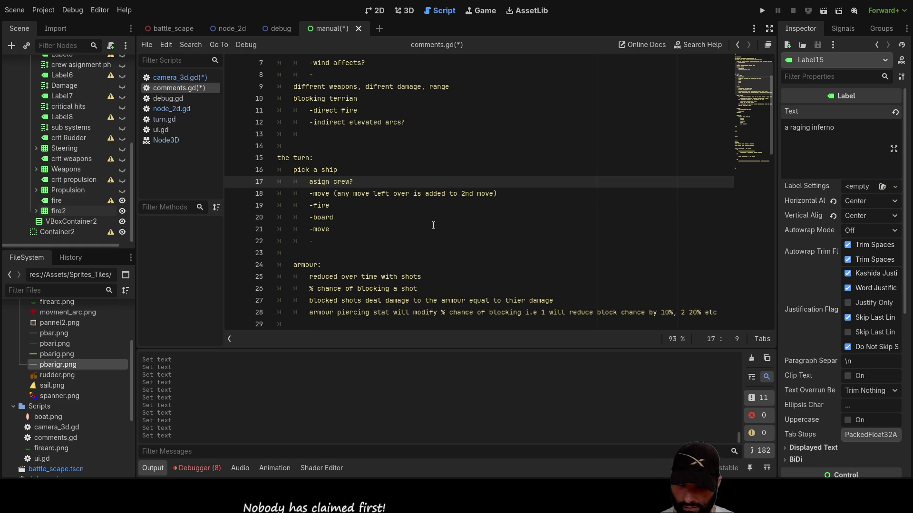
{"action": "type", "text": "-"}
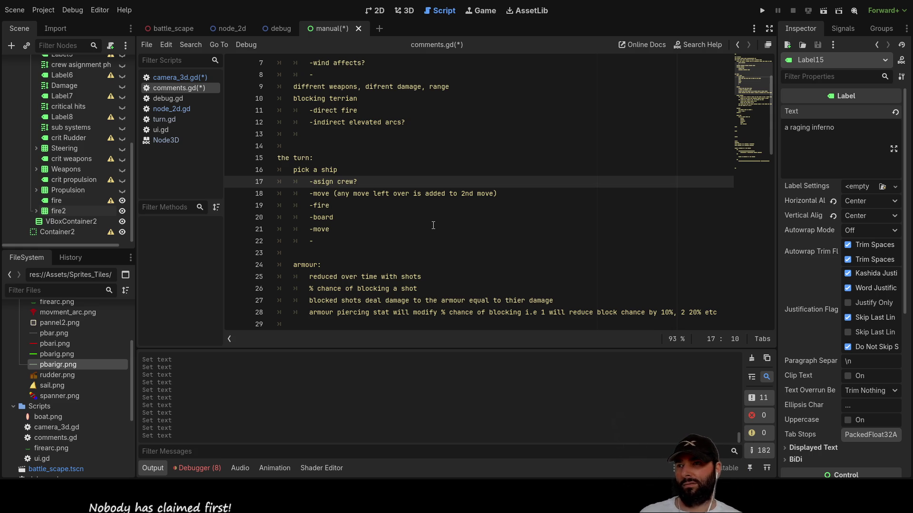
{"action": "key", "text": "End"}
{"action": "key", "text": "Left"}
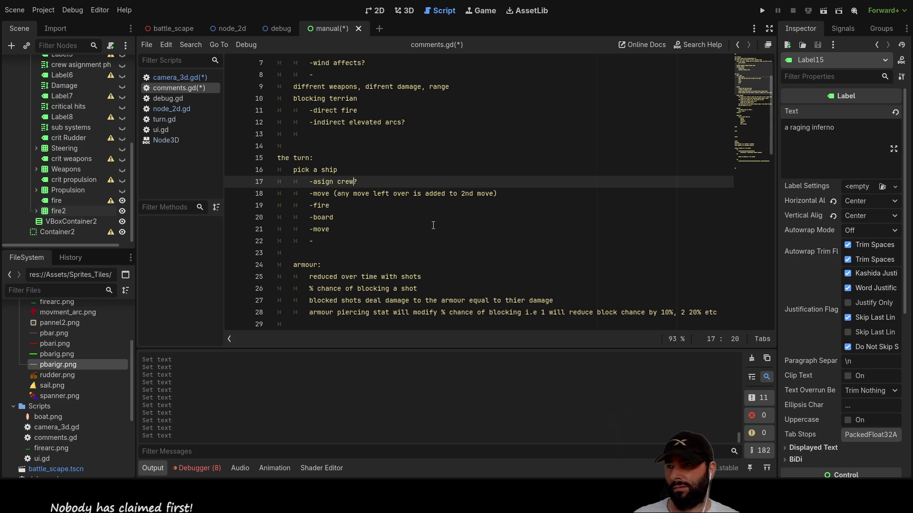
{"action": "type", "text": "and repai"}
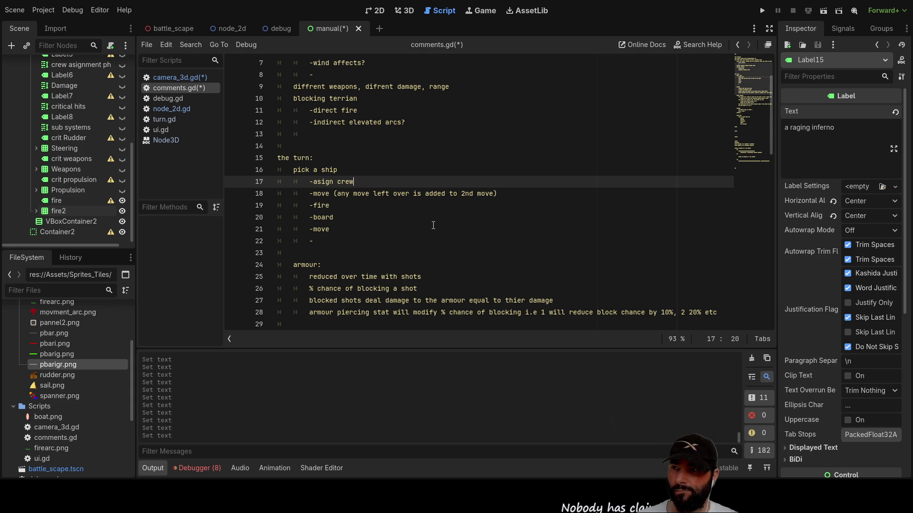
{"action": "key", "text": "Down"}
{"action": "key", "text": "Down"}
{"action": "key", "text": "Down"}
{"action": "key", "text": "Up"}
{"action": "key", "text": "Up"}
{"action": "key", "text": "Up"}
{"action": "key", "text": "Down"}
{"action": "key", "text": "Down"}
{"action": "key", "text": "Up"}
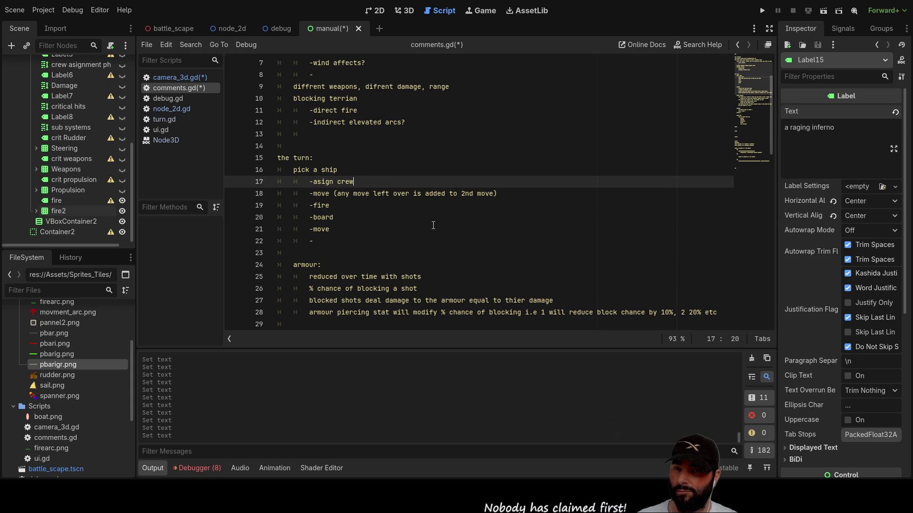
{"action": "key", "text": "Down"}
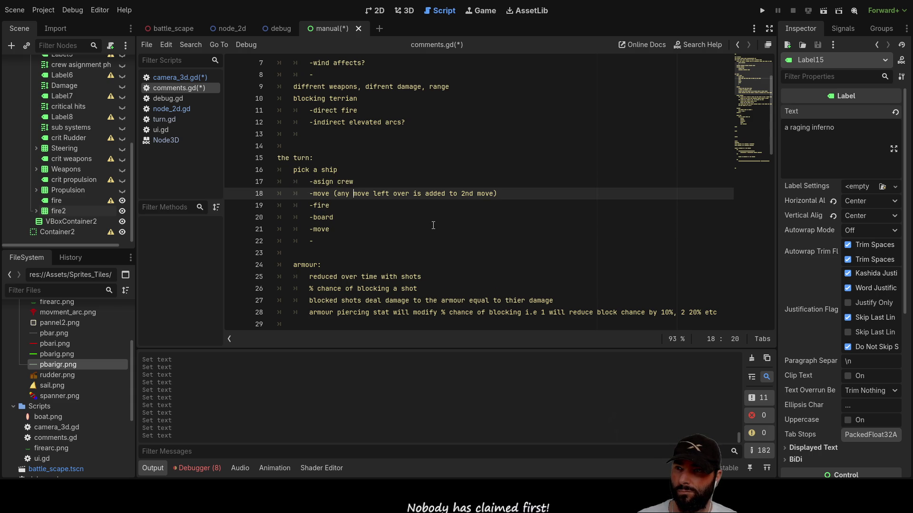
- Delete the leftover '-' line at the end of the turn list
{"action": "key", "text": "Down"}
{"action": "key", "text": "Down"}
{"action": "key", "text": "Down"}
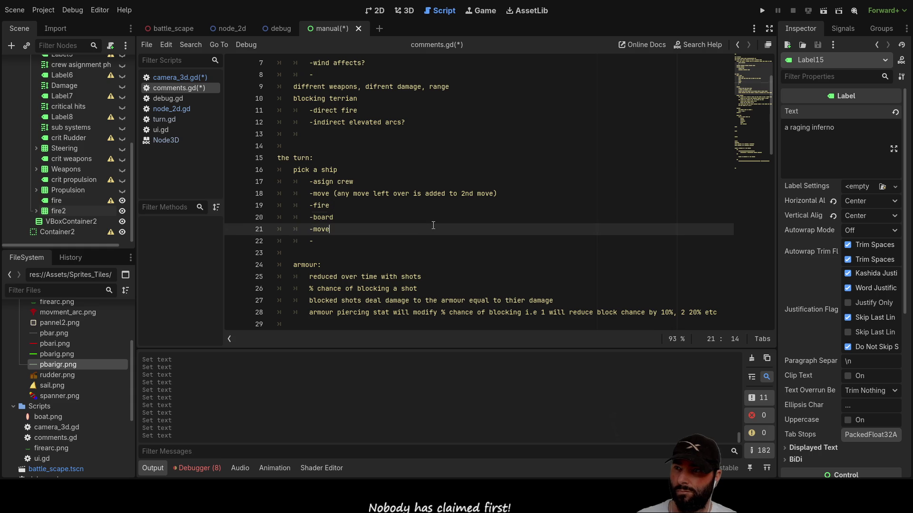
{"action": "key", "text": "BackSpace"}
{"action": "key", "text": "BackSpace"}
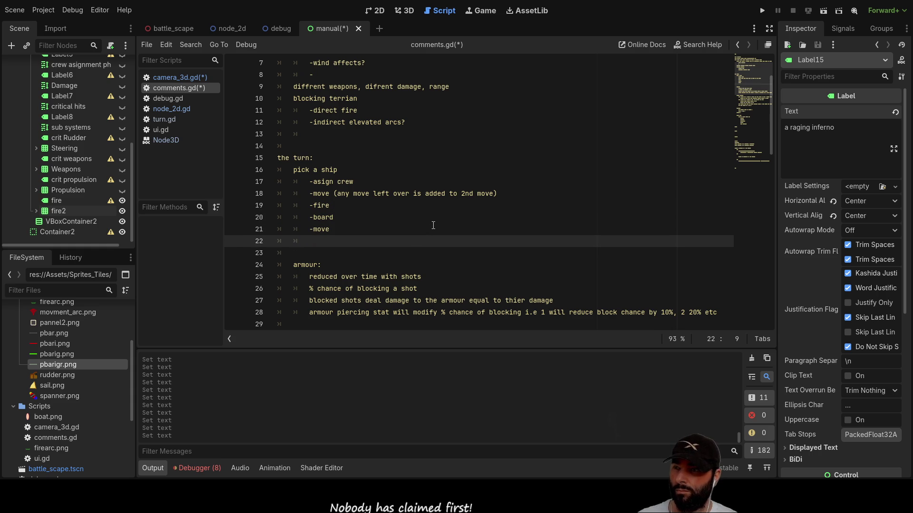
{"action": "key", "text": "BackSpace"}
{"action": "key", "text": "BackSpace"}
{"action": "key", "text": "Up"}
{"action": "key", "text": "Up"}
{"action": "key", "text": "Up"}
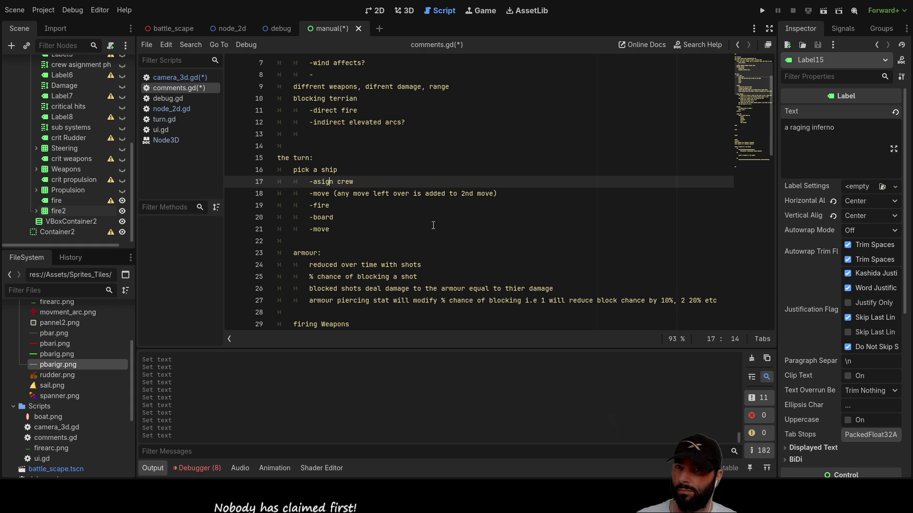
{"action": "key", "text": "Down"}
{"action": "key", "text": "Down"}
{"action": "key", "text": "Down"}
{"action": "key", "text": "Up"}
{"action": "key", "text": "Up"}
{"action": "key", "text": "Up"}
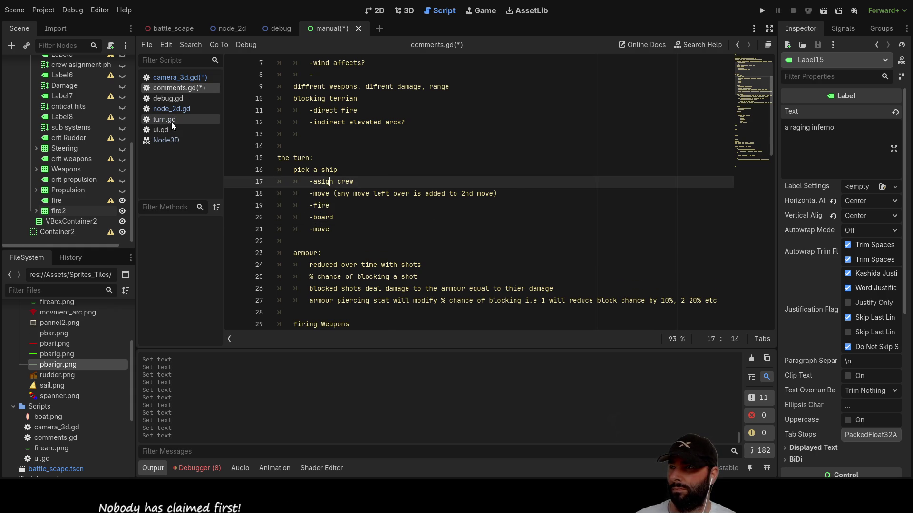
- In turn.gd, add a blank line above the turn_phase 1 check
{"action": "left_click", "coordinate": [170, 121]}
{"action": "scroll", "coordinate": [401, 229], "scroll_direction": "up", "scroll_amount": 8}
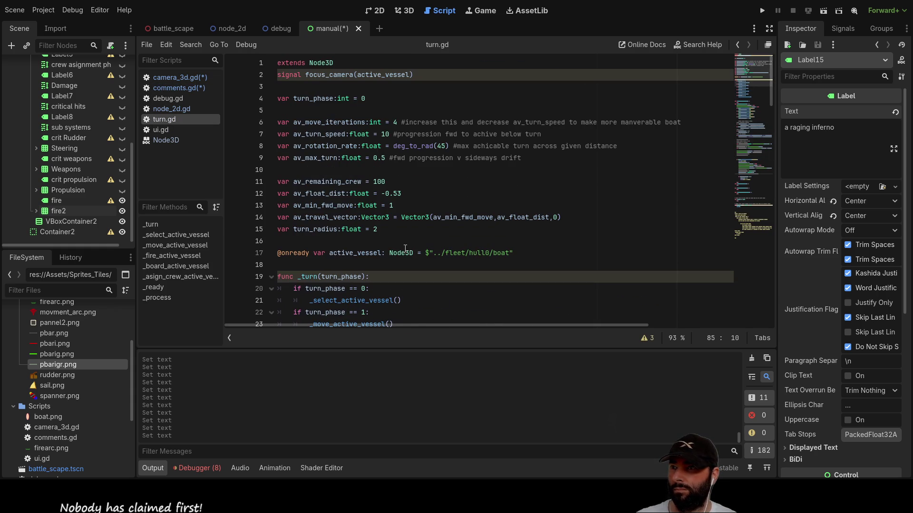
{"action": "scroll", "coordinate": [399, 204], "scroll_direction": "down", "scroll_amount": 5}
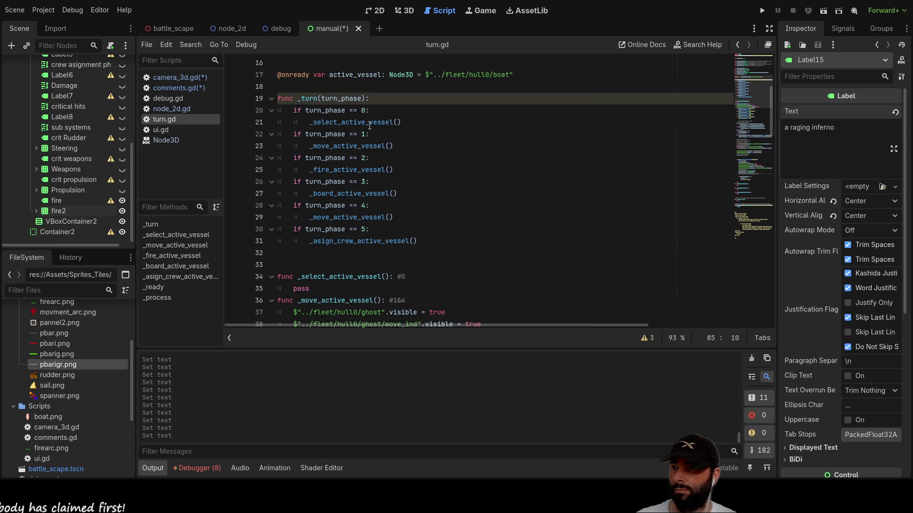
{"action": "left_click", "coordinate": [291, 135]}
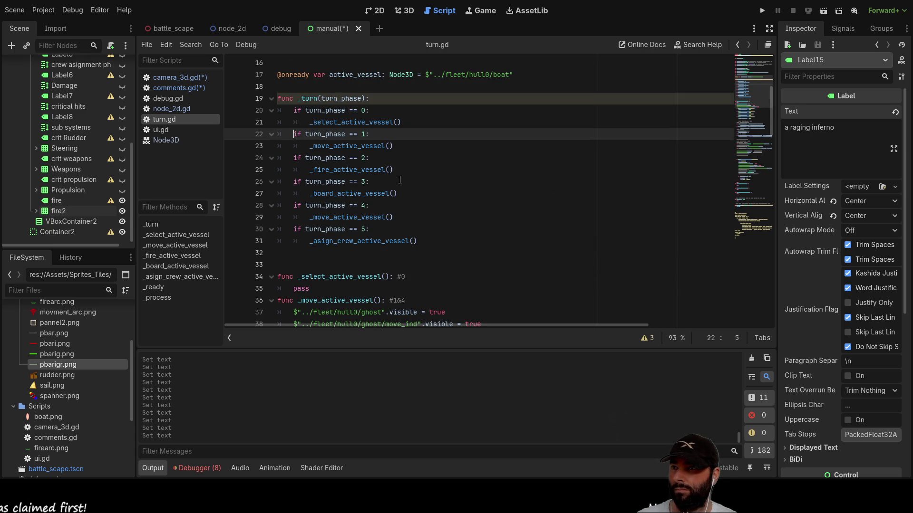
{"action": "key", "text": "Return"}
- Cut the turn_phase == 5 assign crew block from the _turn function
{"action": "key", "text": "Down"}
{"action": "key", "text": "Down"}
{"action": "key", "text": "Down"}
{"action": "key", "text": "Up"}
{"action": "key", "text": "Up"}
{"action": "key", "text": "Up"}
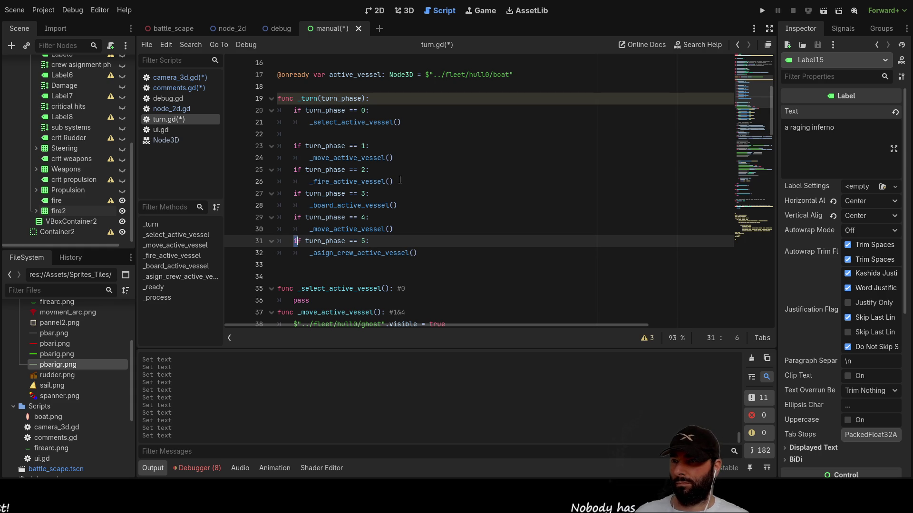
{"action": "key", "text": "shift+End"}
{"action": "key", "text": "shift+Down"}
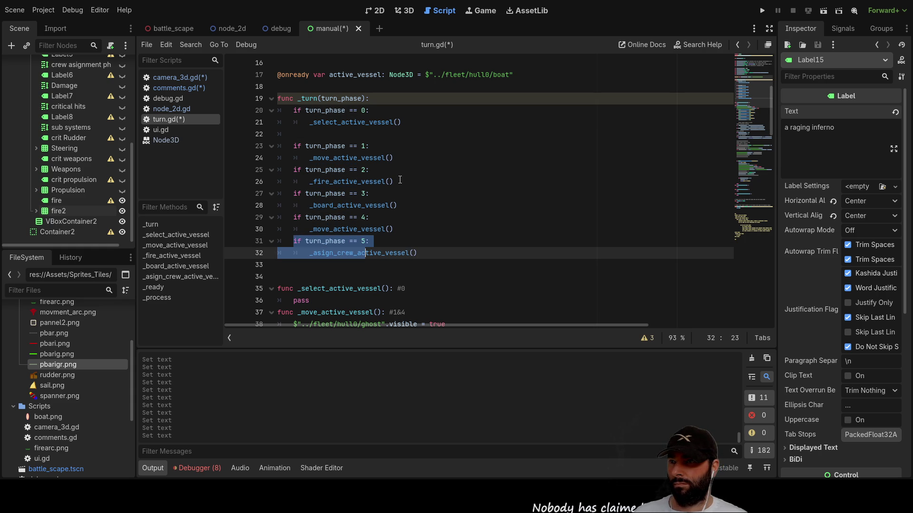
{"action": "key", "text": "Left"}
{"action": "key", "text": "shift+Right"}
{"action": "key", "text": "shift+Right"}
{"action": "key", "text": "shift+Right"}
{"action": "key", "text": "shift+Down"}
{"action": "key", "text": "shift+Down"}
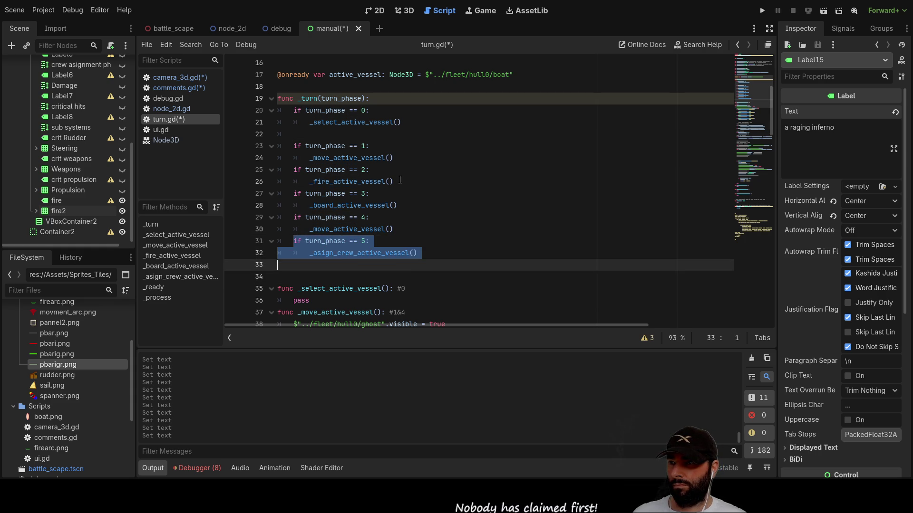
{"action": "key", "text": "shift+Up"}
{"action": "key", "text": "shift+Right"}
{"action": "key", "text": "shift+Right"}
{"action": "key", "text": "shift+Right"}
{"action": "key", "text": "shift+Right"}
{"action": "key", "text": "shift+Right"}
{"action": "key", "text": "ctrl+c"}
{"action": "key", "text": "BackSpace"}
- Paste the assign crew block right after phase 0 and remove the extra empty line
{"action": "key", "text": "Up"}
{"action": "key", "text": "Up"}
{"action": "key", "text": "Up"}
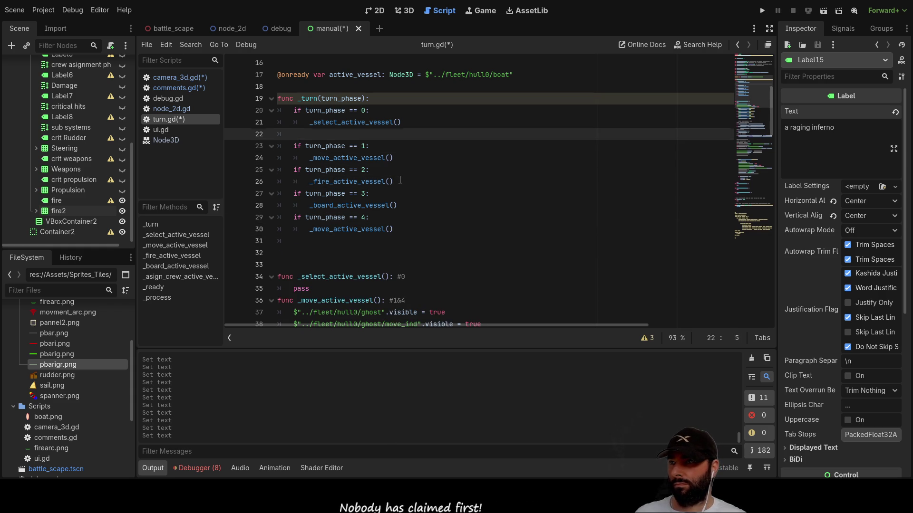
{"action": "key", "text": "ctrl+v"}
{"action": "key", "text": "Down"}
{"action": "key", "text": "BackSpace"}
{"action": "key", "text": "BackSpace"}
{"action": "key", "text": "Up"}
- Renumber the phase checks 1 to 5: assign crew, move, fire, board, move
{"action": "key", "text": "Left"}
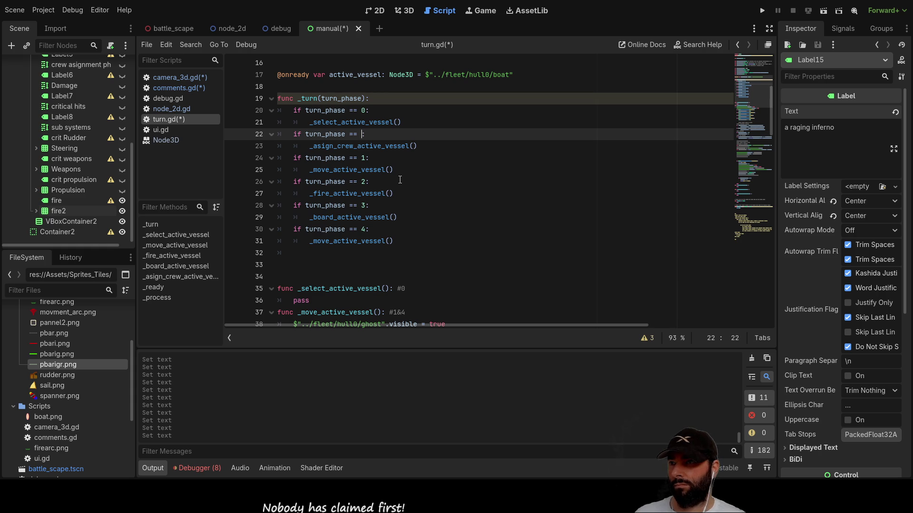
{"action": "key", "text": "BackSpace"}
{"action": "type", "text": "1"}
{"action": "key", "text": "Down"}
{"action": "key", "text": "BackSpace"}
{"action": "type", "text": "2"}
{"action": "key", "text": "Down"}
{"action": "key", "text": "Down"}
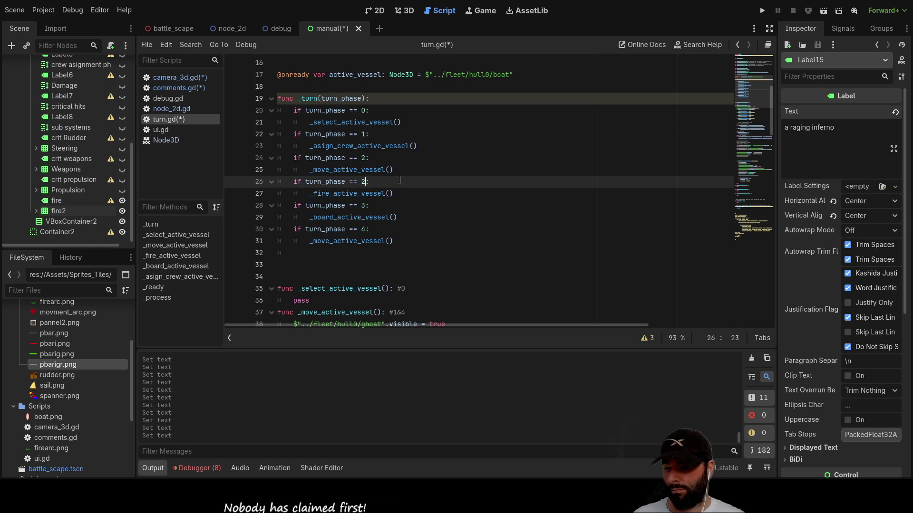
{"action": "key", "text": "BackSpace"}
{"action": "type", "text": "3"}
{"action": "key", "text": "Down"}
{"action": "key", "text": "Down"}
{"action": "key", "text": "BackSpace"}
{"action": "type", "text": "4"}
{"action": "key", "text": "Down"}
{"action": "key", "text": "Down"}
{"action": "key", "text": "BackSpace"}
{"action": "type", "text": "5"}
{"action": "key", "text": "Up"}
{"action": "key", "text": "Up"}
{"action": "key", "text": "Up"}
{"action": "key", "text": "Down"}
{"action": "key", "text": "Down"}
{"action": "key", "text": "Down"}
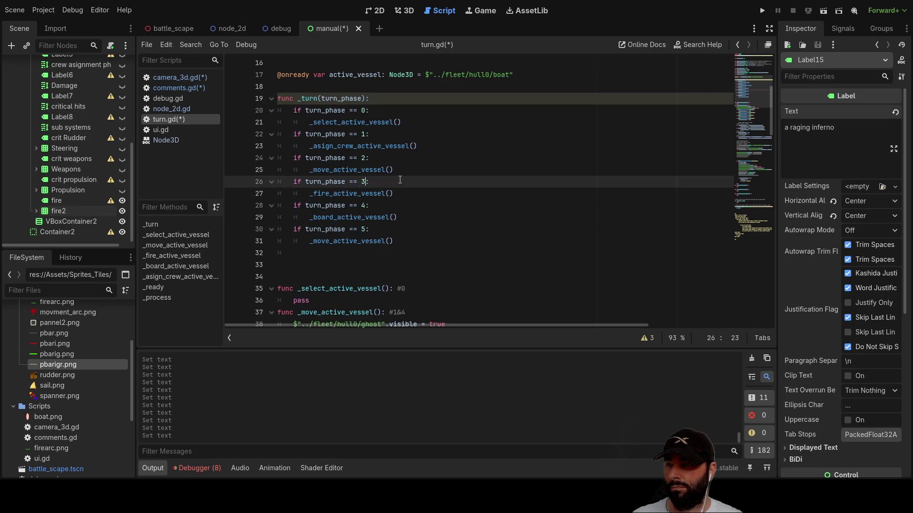
{"action": "key", "text": "Down"}
{"action": "key", "text": "Down"}
{"action": "key", "text": "Down"}
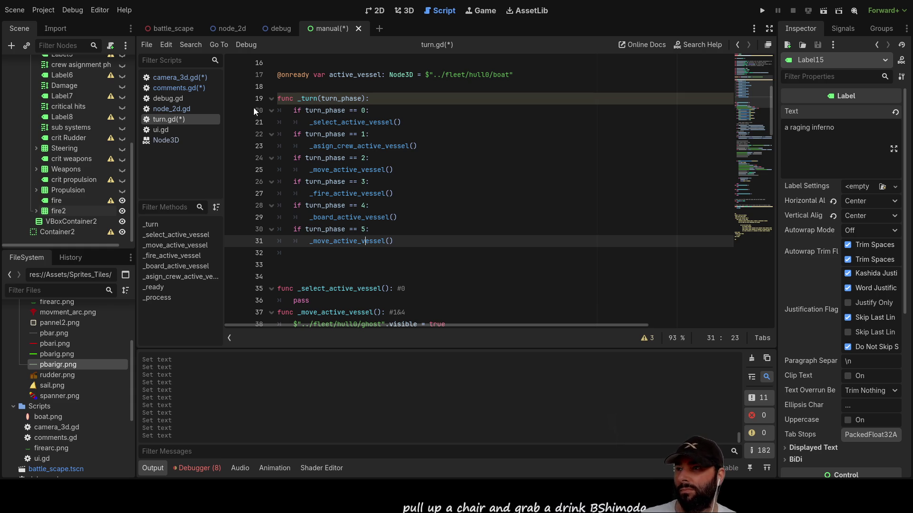
{"action": "left_click", "coordinate": [180, 88]}
- Change the last move step in the comments.gd turn outline to '-move 2'
{"action": "left_click", "coordinate": [330, 145]}
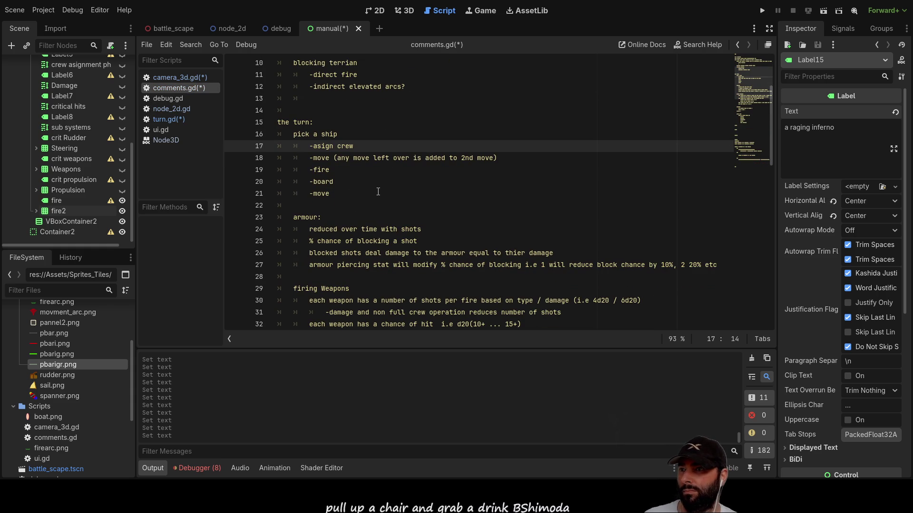
{"action": "key", "text": "Down"}
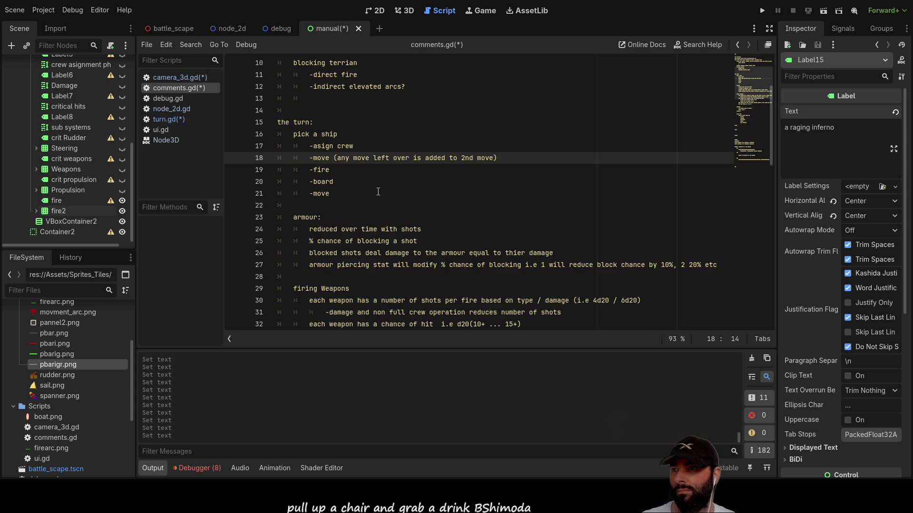
{"action": "key", "text": "Down"}
{"action": "key", "text": "Down"}
{"action": "key", "text": "Down"}
{"action": "type", "text": "2"}
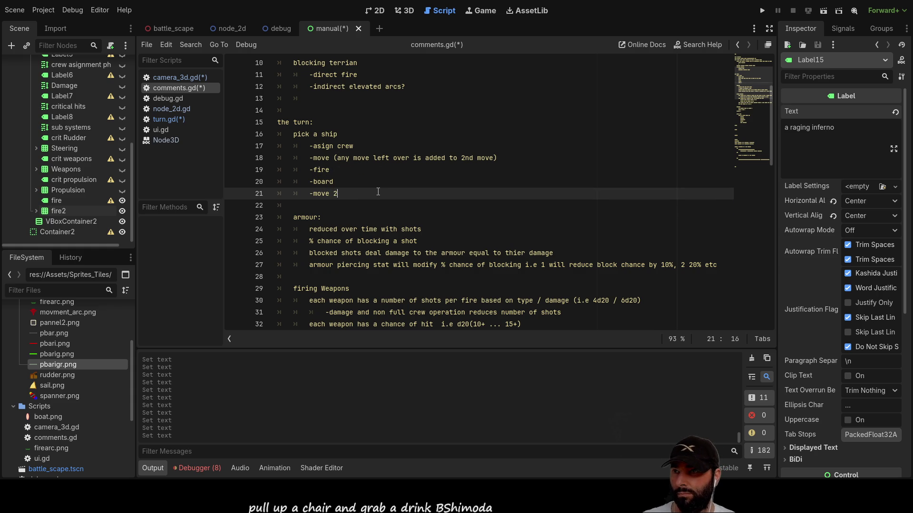
- Append '(ca' to the end of the repair entry in the assign crew list
{"action": "key", "text": "Down"}
{"action": "key", "text": "Down"}
{"action": "key", "text": "Down"}
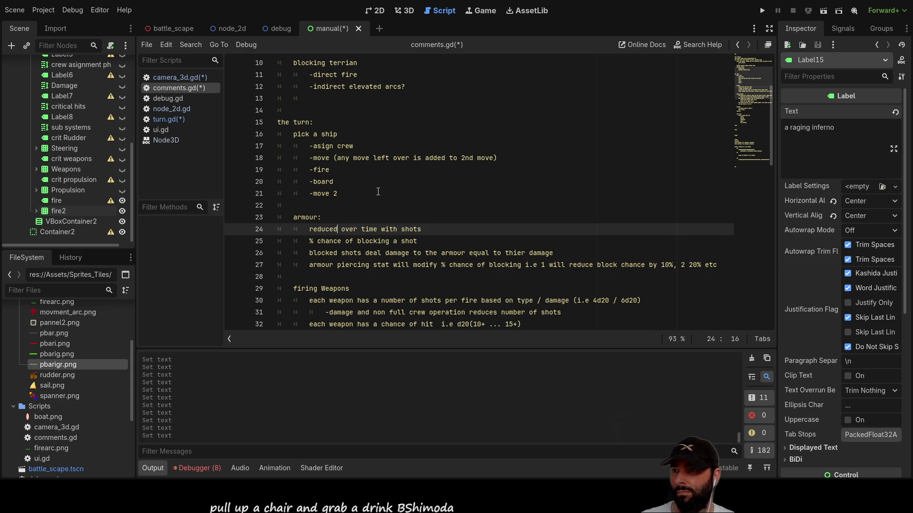
{"action": "key", "text": "Down"}
{"action": "key", "text": "Down"}
{"action": "key", "text": "Down"}
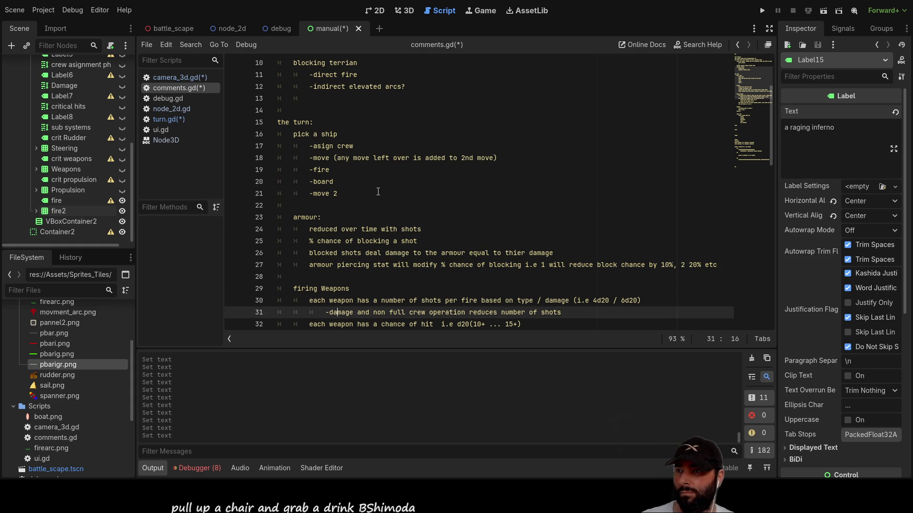
{"action": "key", "text": "Down"}
{"action": "key", "text": "Down"}
{"action": "key", "text": "Down"}
{"action": "key", "text": "Down"}
{"action": "key", "text": "Down"}
{"action": "key", "text": "Down"}
{"action": "key", "text": "Down"}
{"action": "key", "text": "Down"}
{"action": "key", "text": "Down"}
{"action": "key", "text": "Up"}
{"action": "key", "text": "Up"}
{"action": "key", "text": "Up"}
{"action": "key", "text": "Down"}
{"action": "key", "text": "Down"}
{"action": "key", "text": "Down"}
{"action": "key", "text": "Up"}
{"action": "key", "text": "End"}
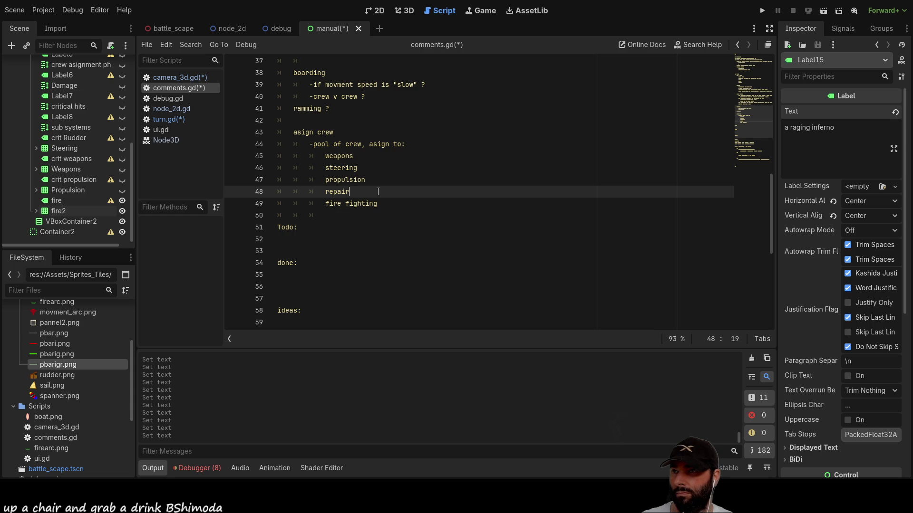
{"action": "type", "text": "(ca"}
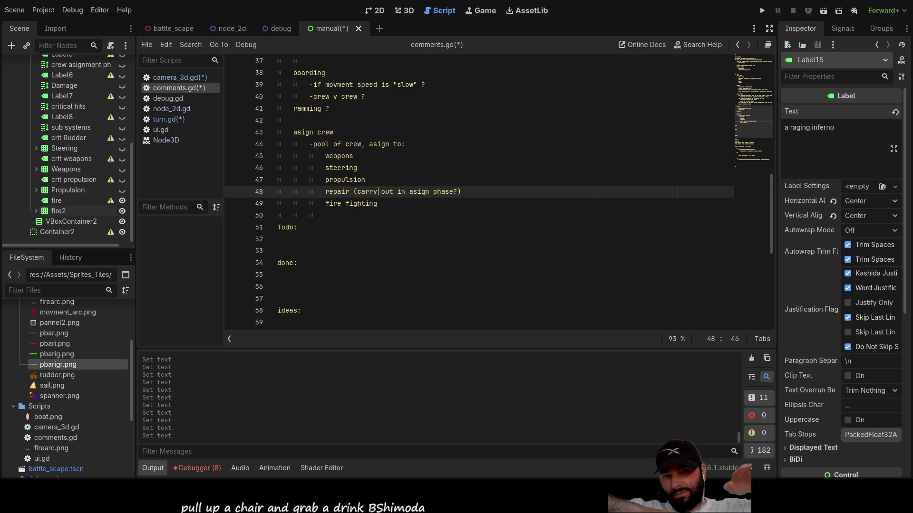
- Review the turn steps and place the caret on the empty line after the firing weapons notes
{"action": "key", "text": "Down"}
{"action": "key", "text": "Down"}
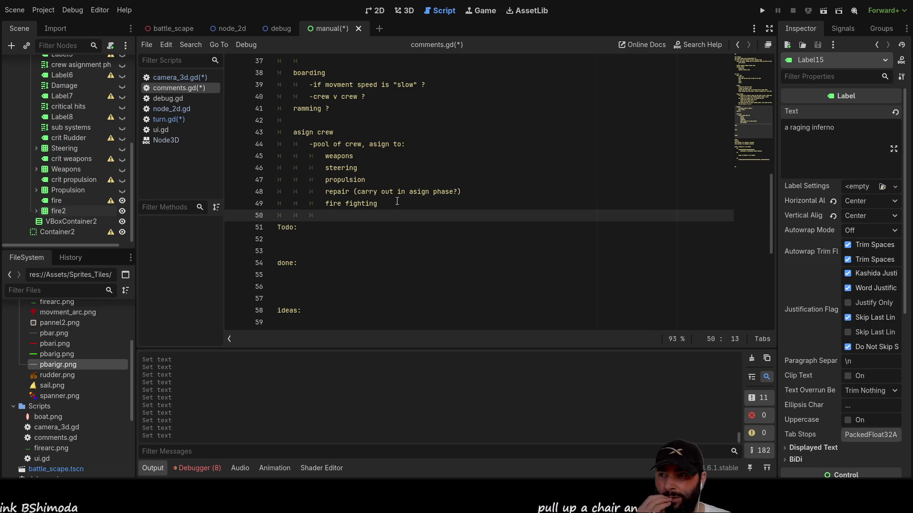
{"action": "left_click", "coordinate": [315, 236]}
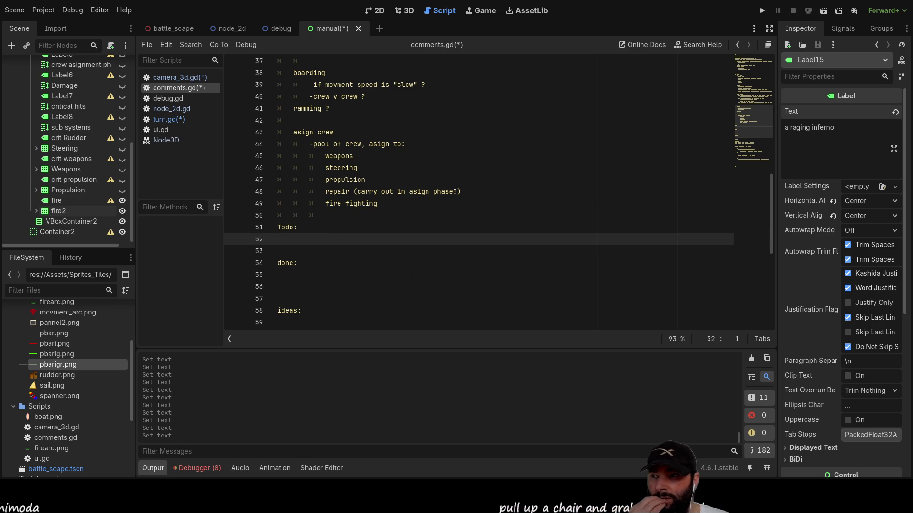
{"action": "key", "text": "Up"}
{"action": "scroll", "coordinate": [411, 271], "scroll_direction": "up", "scroll_amount": 12}
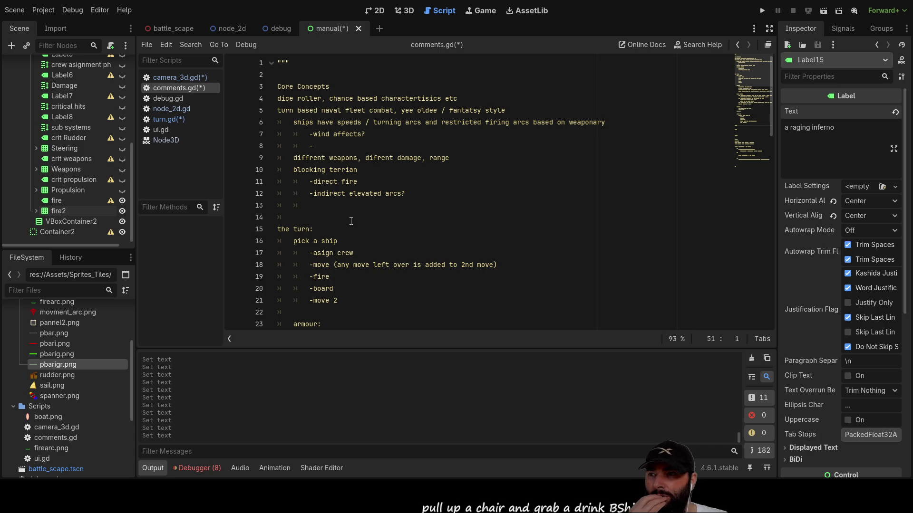
{"action": "scroll", "coordinate": [351, 221], "scroll_direction": "down", "scroll_amount": 2}
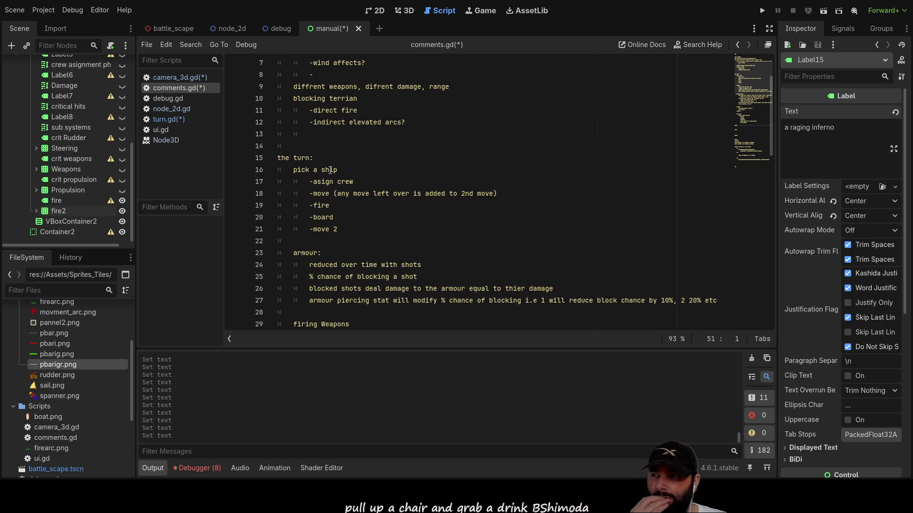
{"action": "left_click", "coordinate": [326, 207]}
{"action": "left_click", "coordinate": [337, 217]}
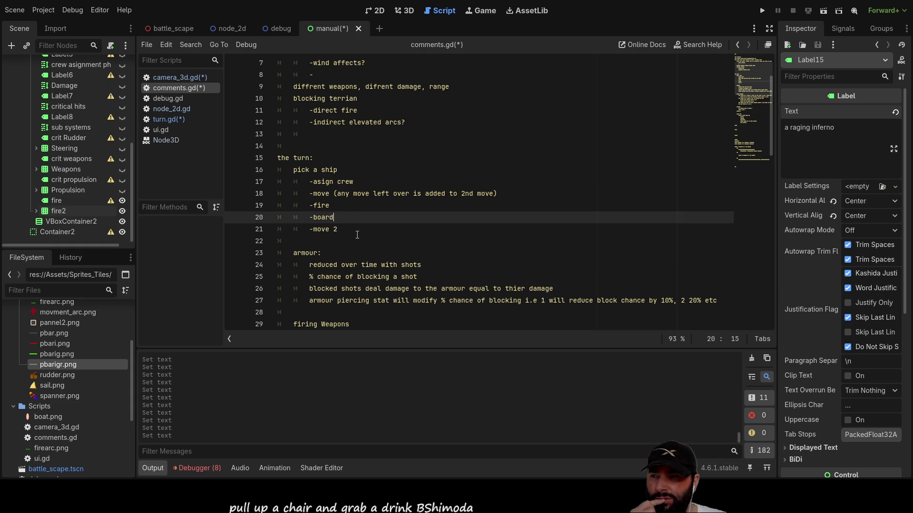
{"action": "scroll", "coordinate": [412, 230], "scroll_direction": "down", "scroll_amount": 4}
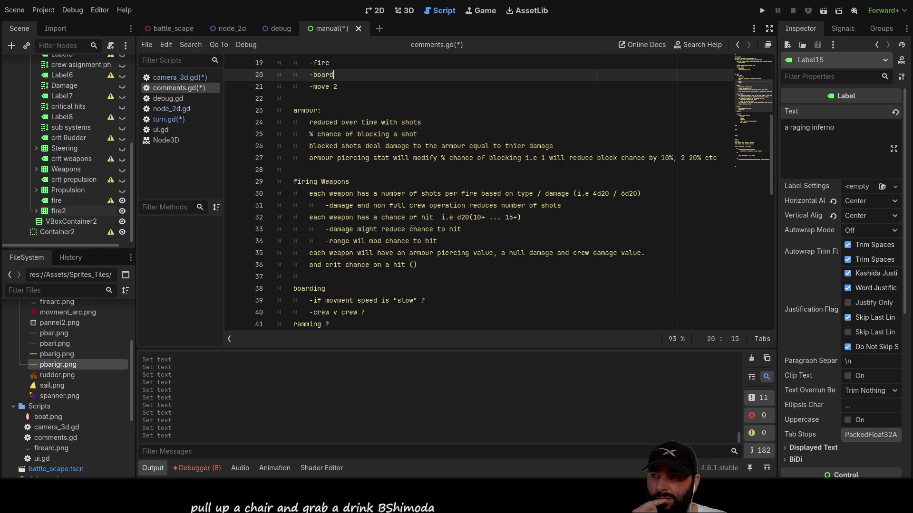
{"action": "scroll", "coordinate": [412, 230], "scroll_direction": "down", "scroll_amount": 2}
{"action": "left_click", "coordinate": [413, 207]}
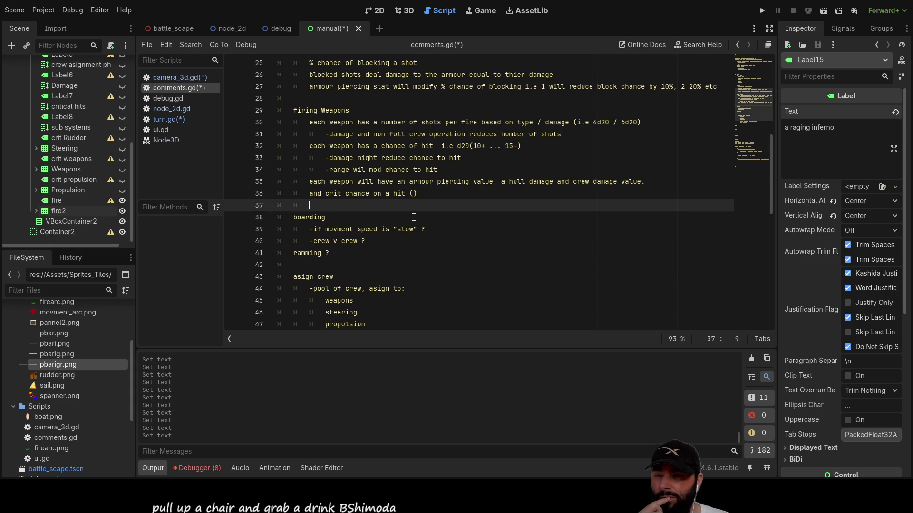
- Under firing weapons, add indented lines '-asses damaged caused', 'if no crew = adrift', 'if no hull = sunk'
{"action": "key", "text": "Return"}
{"action": "key", "text": "Up"}
{"action": "key", "text": "Tab"}
{"action": "type", "text": "-asses "}
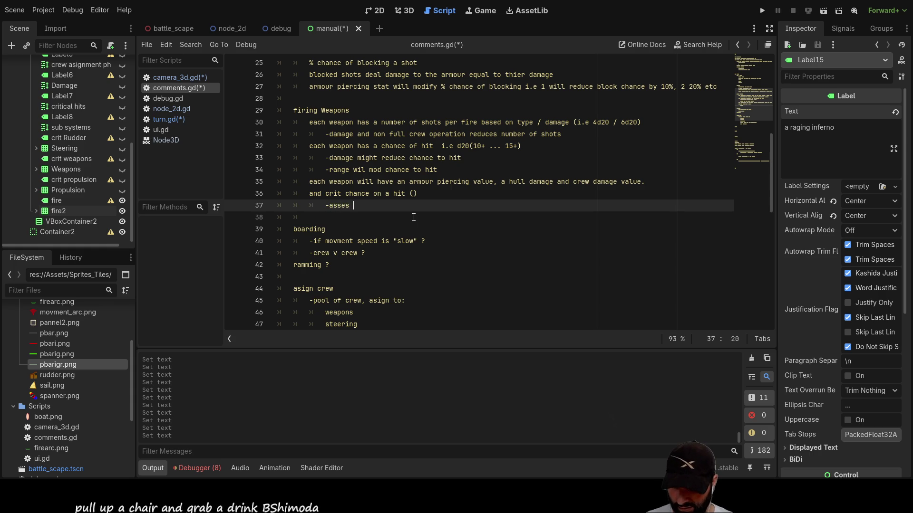
{"action": "type", "text": "damaged caused"}
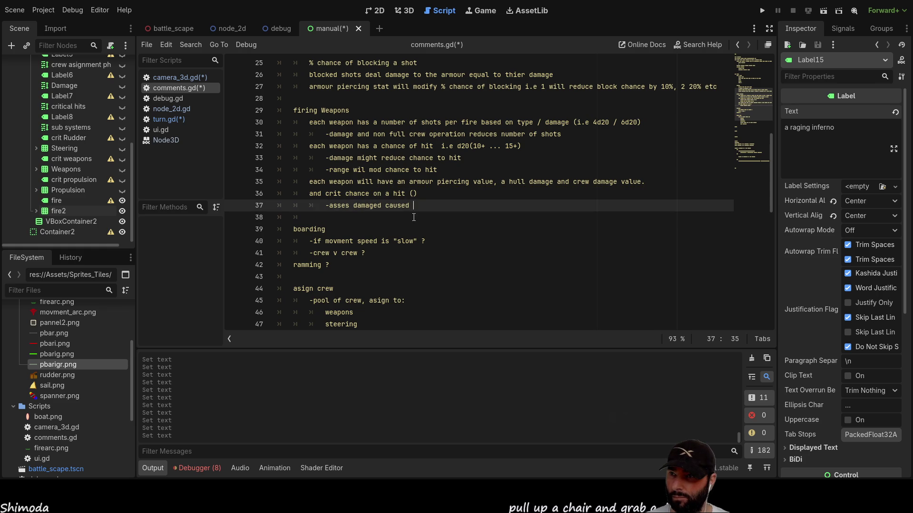
{"action": "key", "text": "Return"}
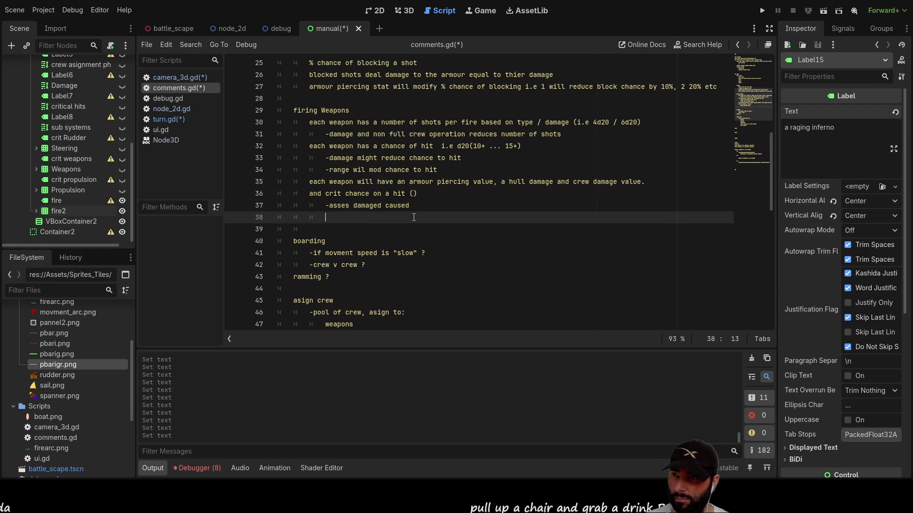
{"action": "key", "text": "Tab"}
{"action": "type", "text": "if no crew = adrift"}
{"action": "key", "text": "Return"}
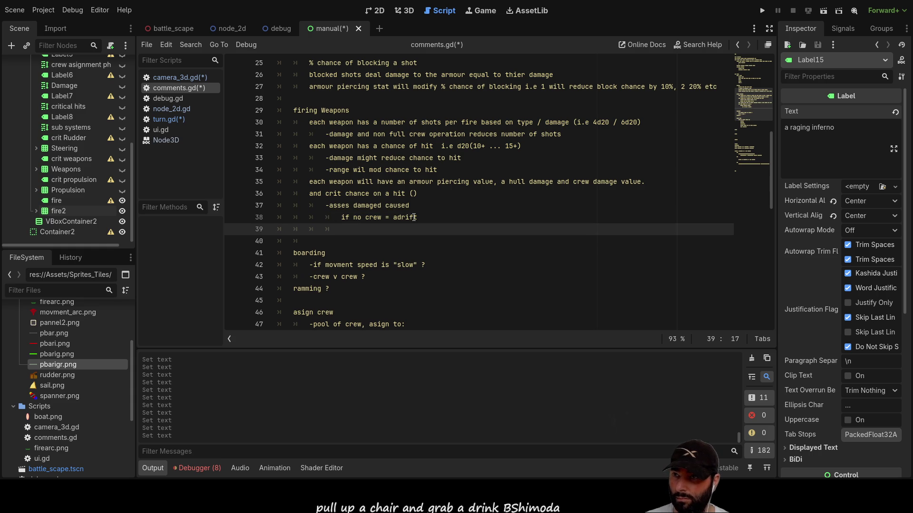
{"action": "type", "text": "if no"}
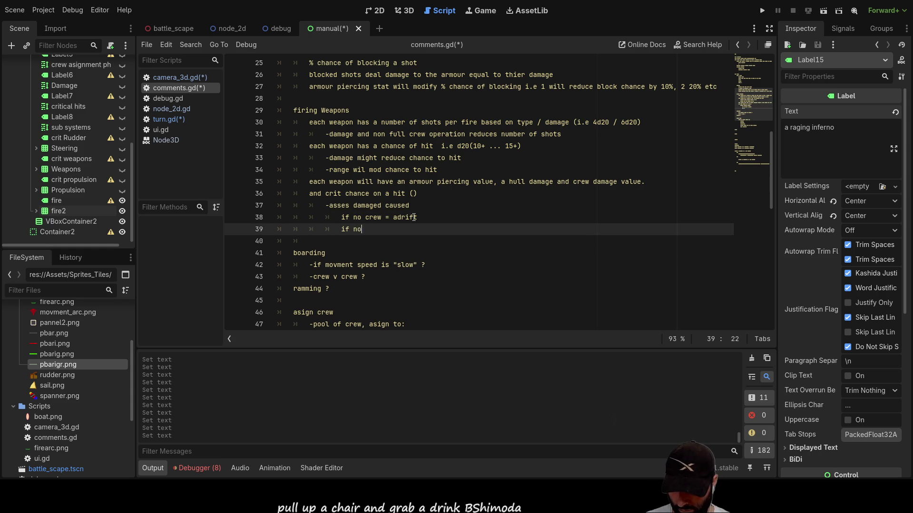
{"action": "type", "text": " hull = "}
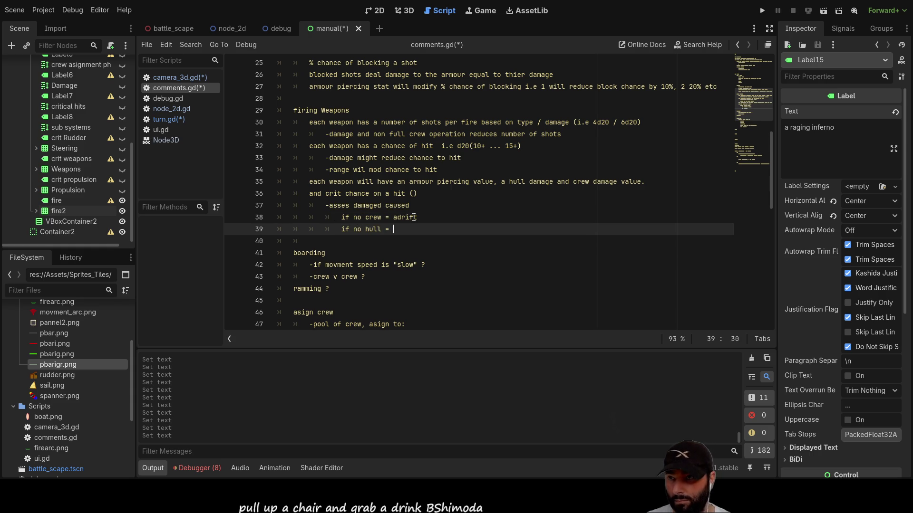
{"action": "type", "text": "sunk"}
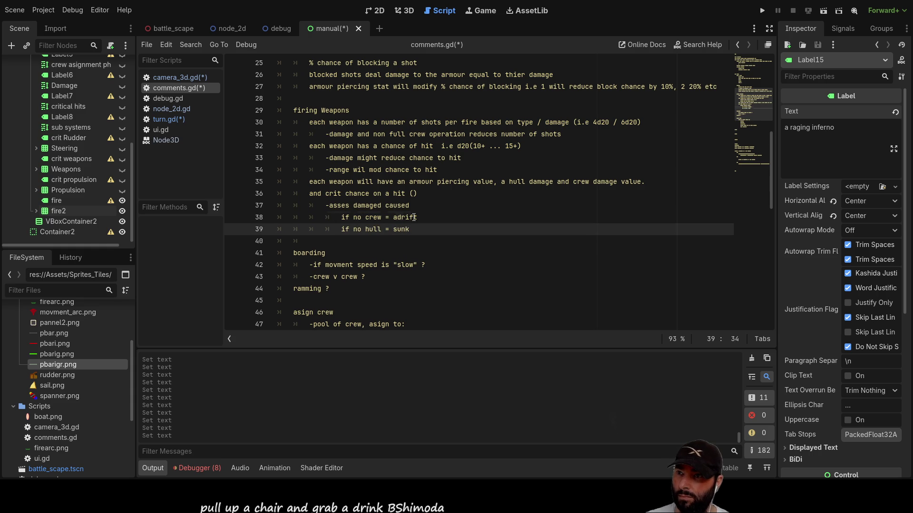
- Select the assess damage and adrift lines to copy them
{"action": "key", "text": "Up"}
{"action": "key", "text": "Up"}
{"action": "key", "text": "Up"}
{"action": "key", "text": "Down"}
{"action": "key", "text": "Down"}
{"action": "key", "text": "Up"}
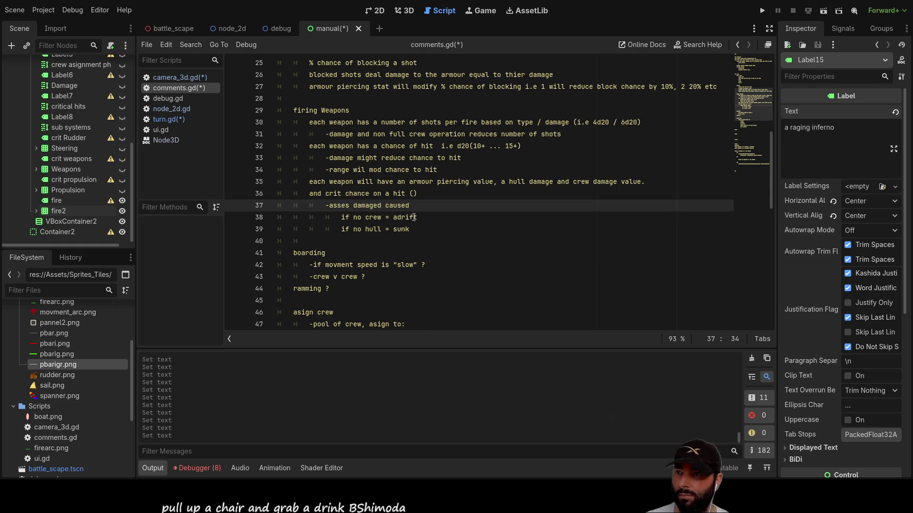
{"action": "key", "text": "Down"}
{"action": "key", "text": "Down"}
{"action": "key", "text": "shift+Up"}
{"action": "key", "text": "shift+Home"}
{"action": "key", "text": "shift+Up"}
{"action": "left_click", "coordinate": [421, 220]}
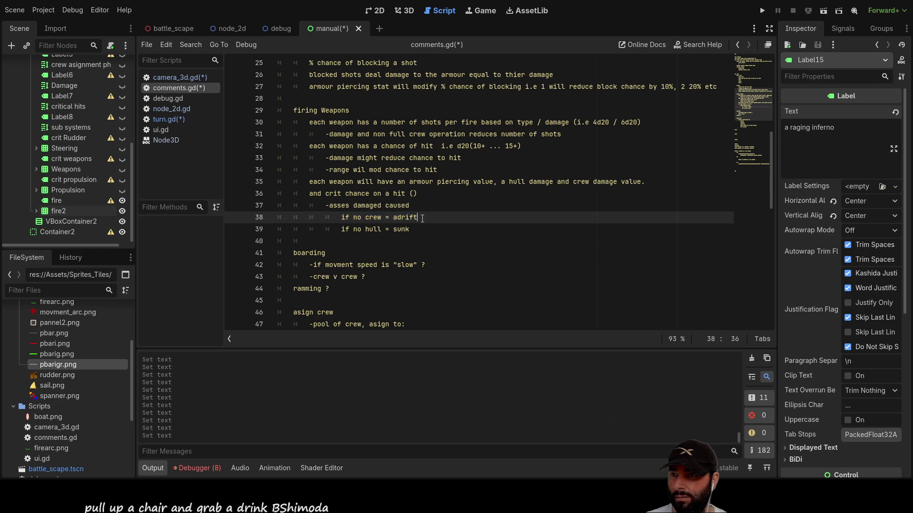
{"action": "key", "text": "shift+Up"}
{"action": "key", "text": "shift+Home"}
{"action": "key", "text": "ctrl+c"}
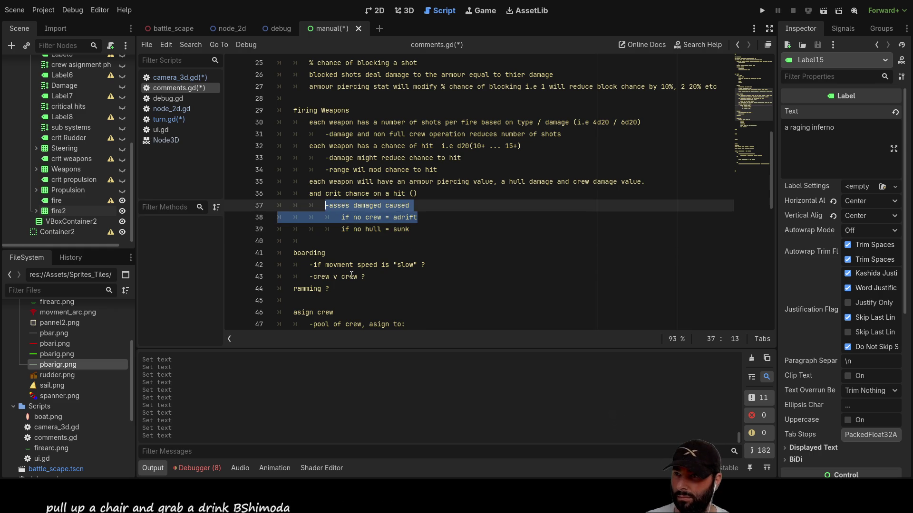
- Paste the assess damage and adrift lines on an indented line above 'ramming ?' under boarding
{"action": "left_click", "coordinate": [290, 289]}
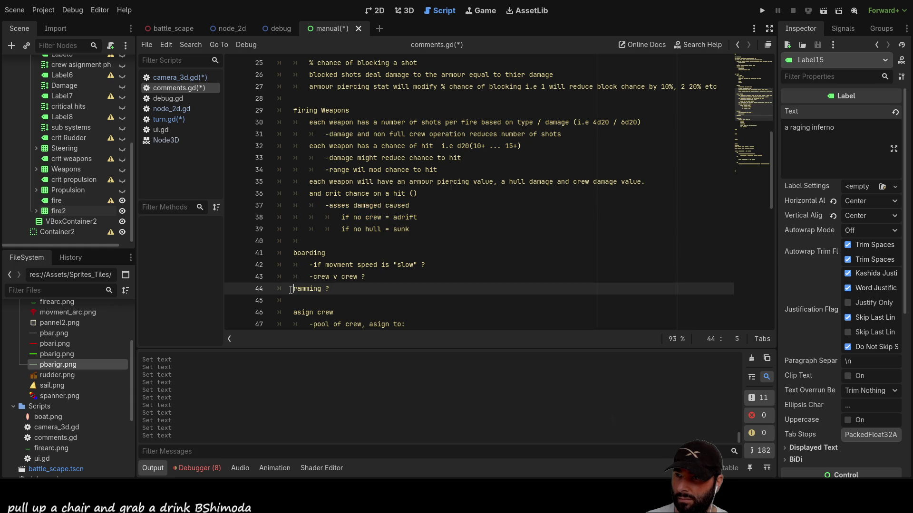
{"action": "key", "text": "Return"}
{"action": "key", "text": "Up"}
{"action": "key", "text": "Tab"}
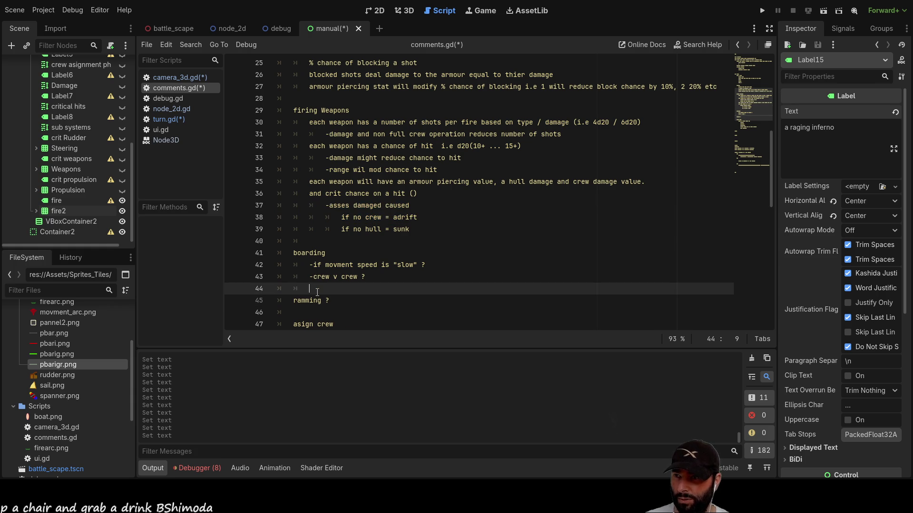
{"action": "key", "text": "ctrl+v"}
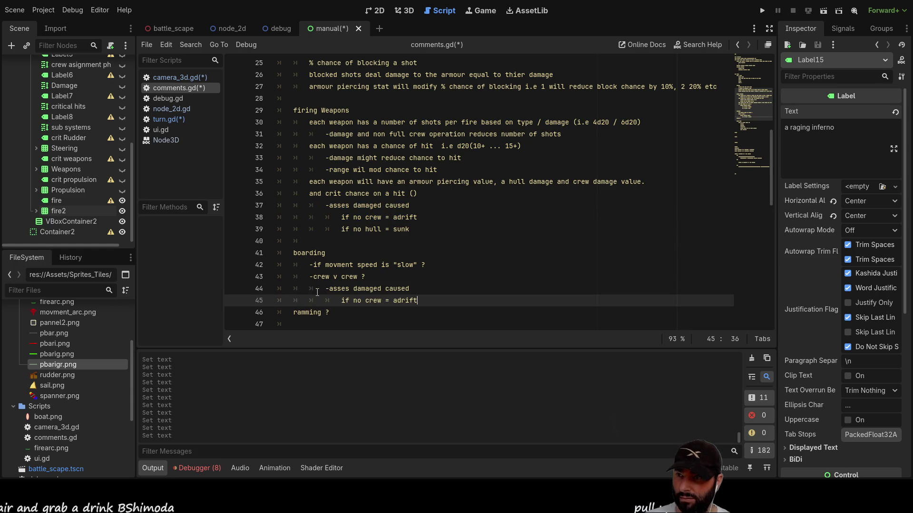
{"action": "key", "text": "Up"}
{"action": "key", "text": "Up"}
{"action": "key", "text": "Down"}
{"action": "key", "text": "Down"}
{"action": "key", "text": "Down"}
{"action": "key", "text": "Up"}
{"action": "key", "text": "Up"}
{"action": "key", "text": "Down"}
{"action": "key", "text": "Up"}
{"action": "key", "text": "Up"}
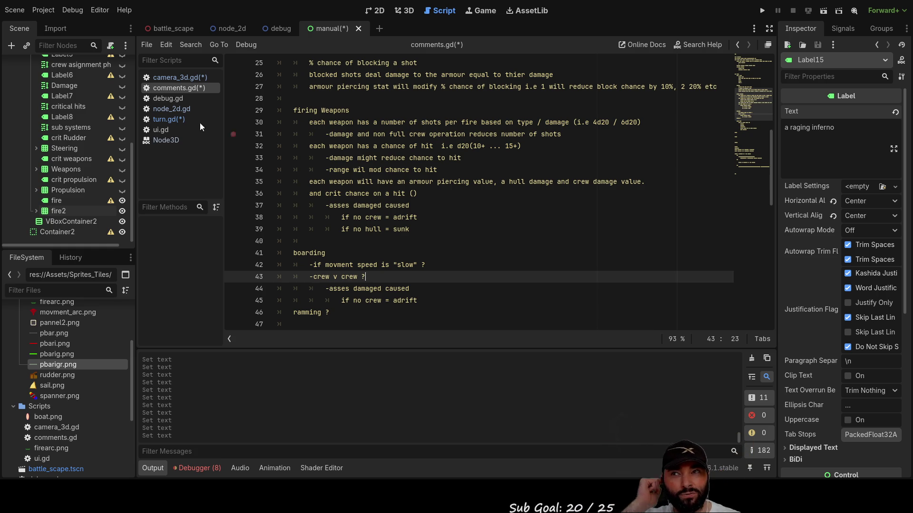
- Run the game from the 3D view, steer the ship with W and Q, open Ship Selection, then stop
{"action": "left_click", "coordinate": [409, 14]}
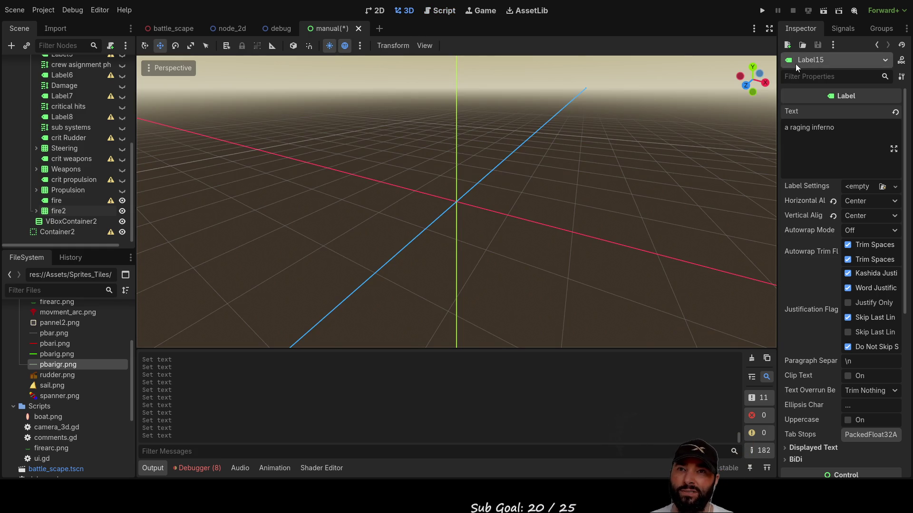
{"action": "left_click", "coordinate": [761, 12]}
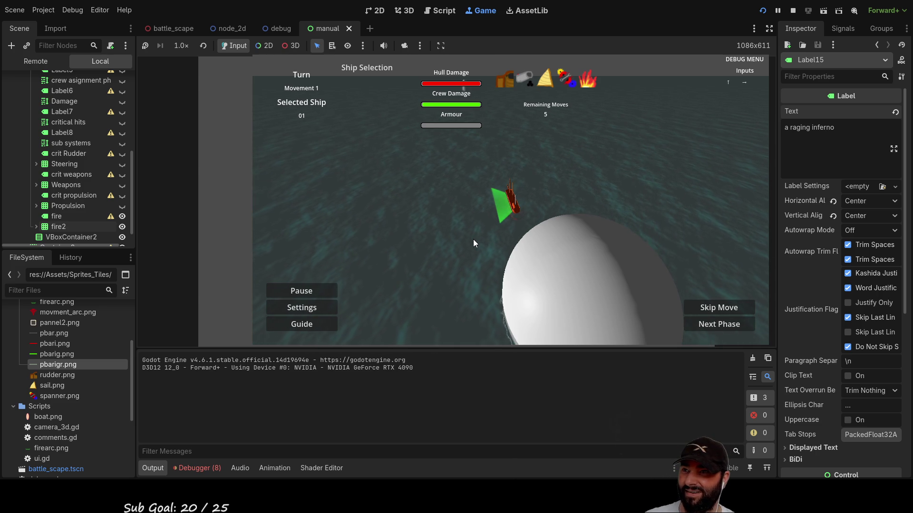
{"action": "key", "text": "w"}
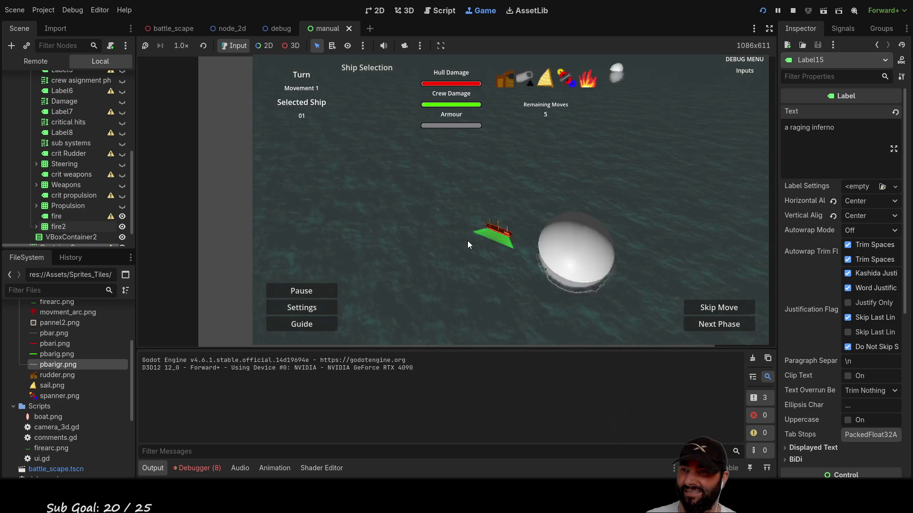
{"action": "key", "text": "q"}
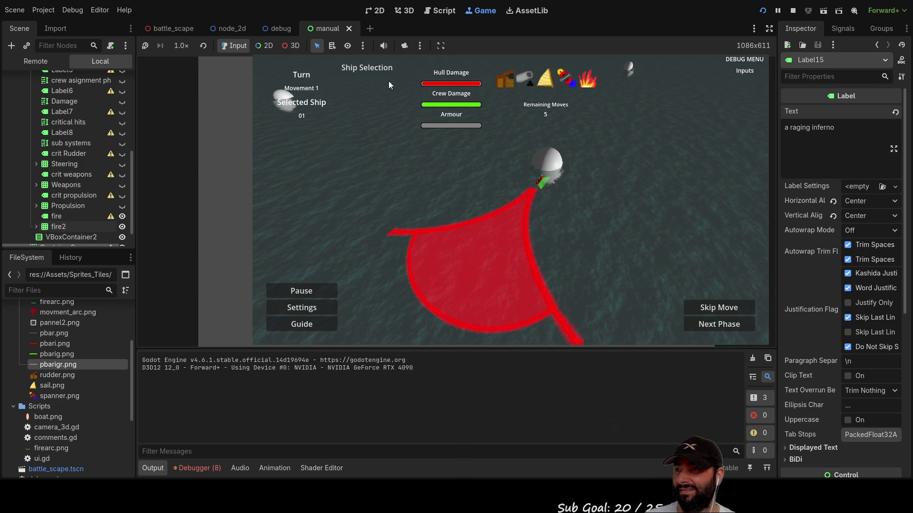
{"action": "left_click", "coordinate": [375, 71]}
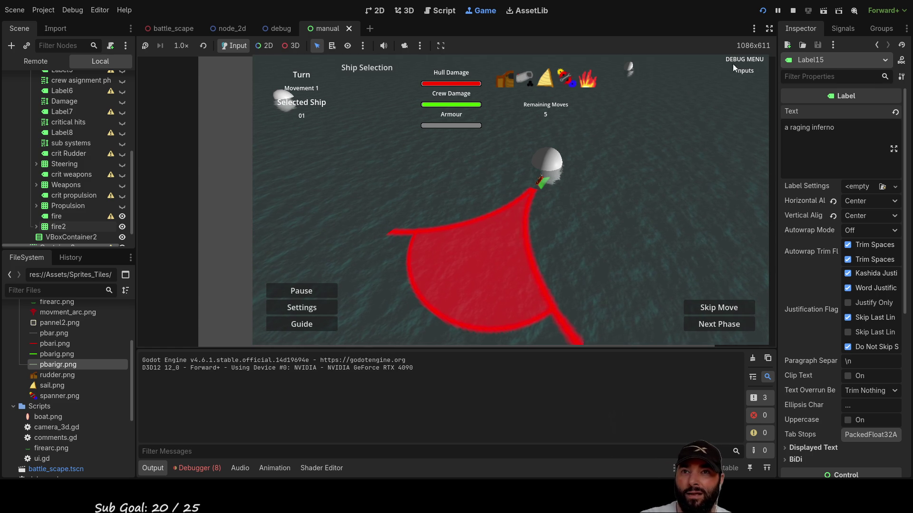
{"action": "left_click", "coordinate": [792, 10]}
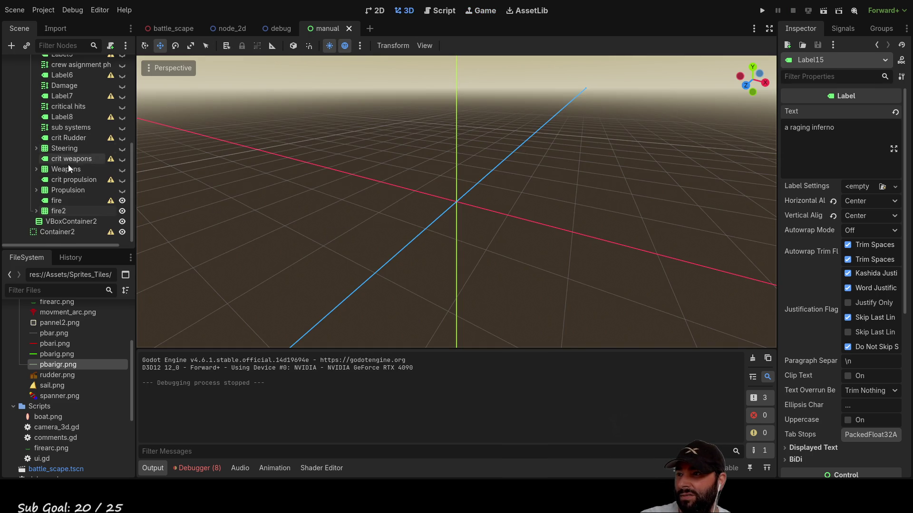
- Return to the battle_scape scene and open turn.gd in the Script workspace
{"action": "scroll", "coordinate": [153, 242], "scroll_direction": "down", "scroll_amount": 2}
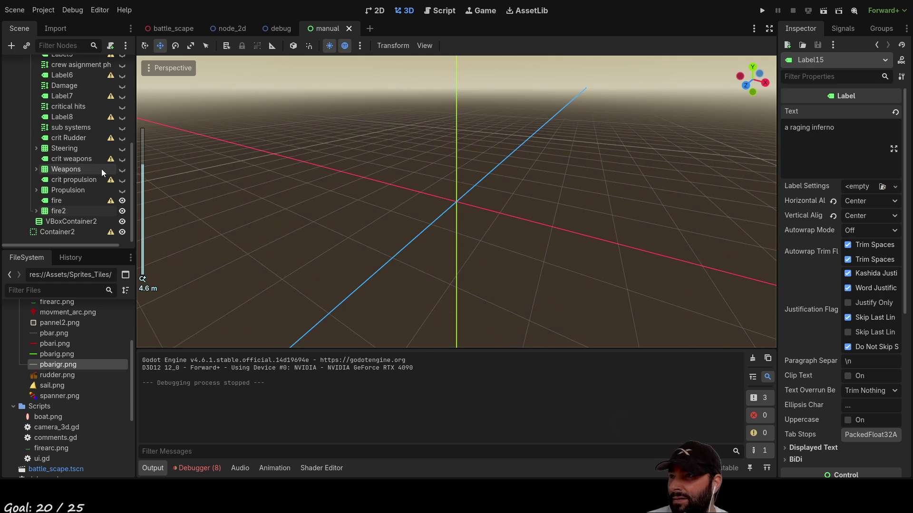
{"action": "left_click", "coordinate": [172, 28]}
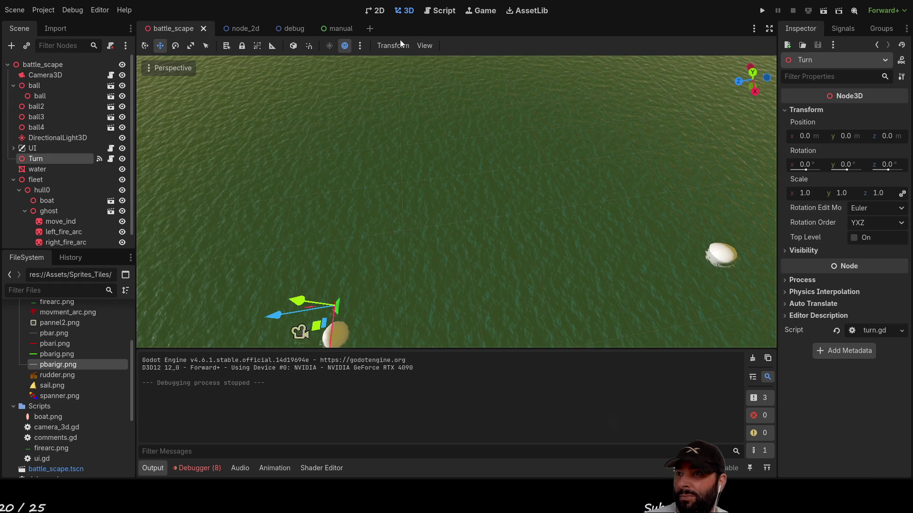
{"action": "left_click", "coordinate": [439, 11]}
{"action": "left_click", "coordinate": [165, 120]}
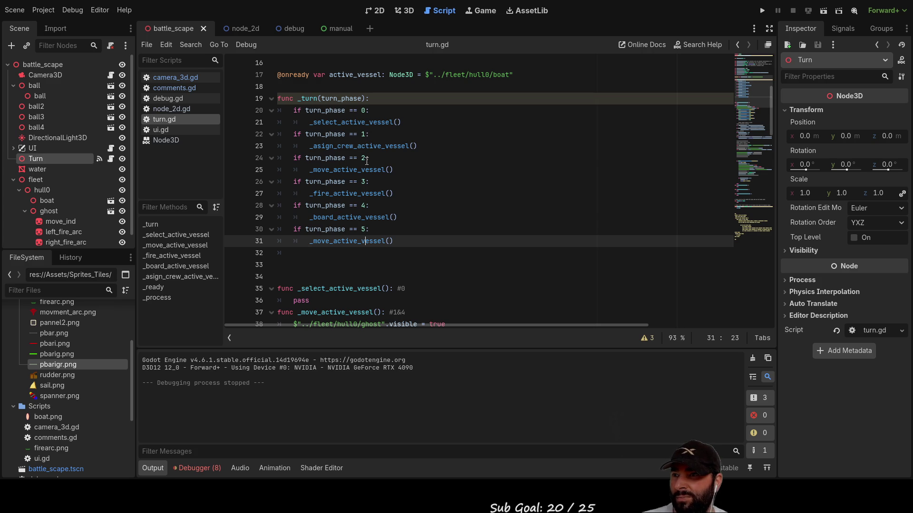
{"action": "scroll", "coordinate": [415, 187], "scroll_direction": "up", "scroll_amount": 5}
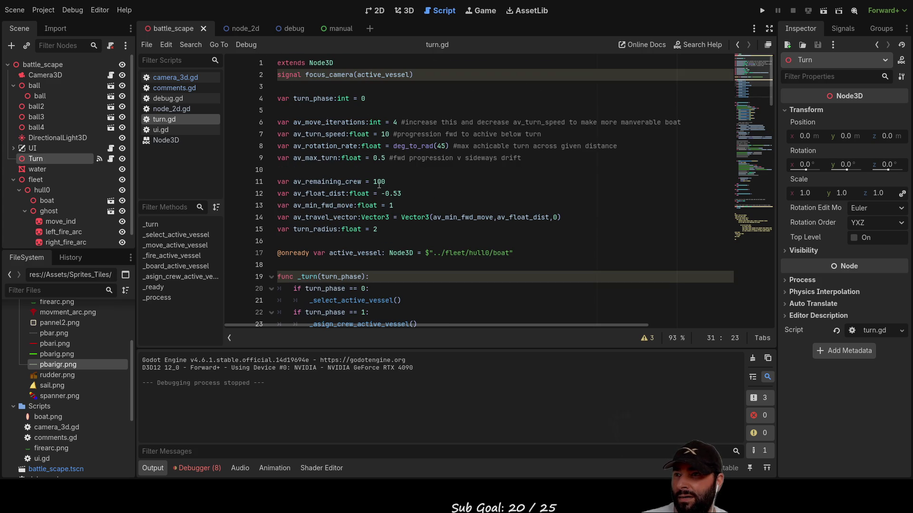
{"action": "left_click", "coordinate": [396, 206]}
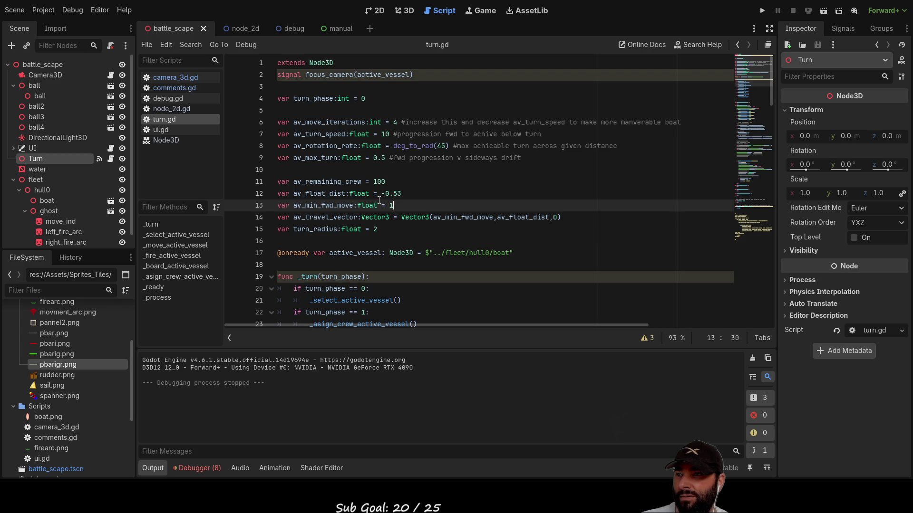
{"action": "scroll", "coordinate": [365, 158], "scroll_direction": "down", "scroll_amount": 4}
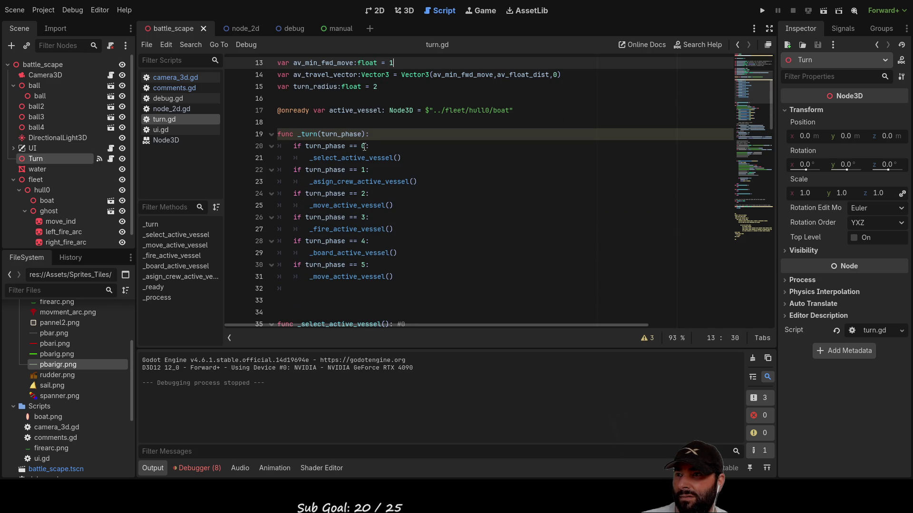
{"action": "scroll", "coordinate": [370, 159], "scroll_direction": "down", "scroll_amount": 4}
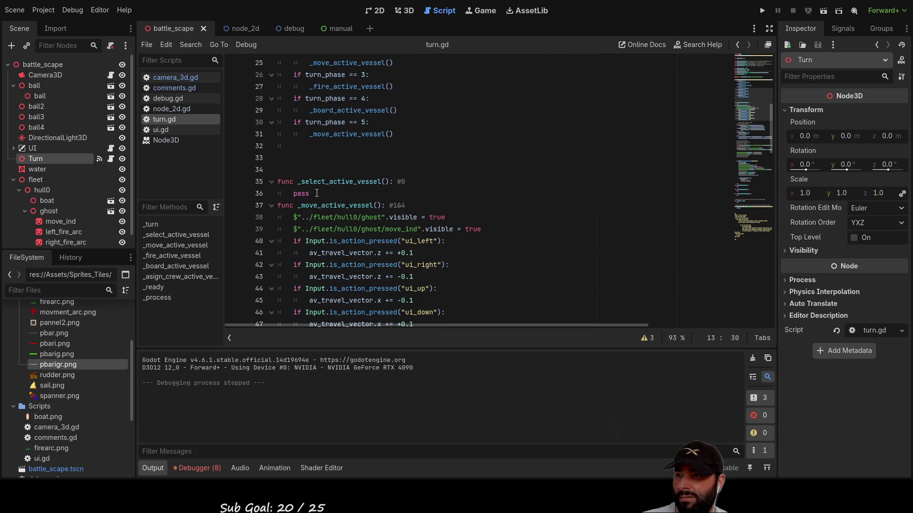
{"action": "scroll", "coordinate": [434, 205], "scroll_direction": "down", "scroll_amount": 8}
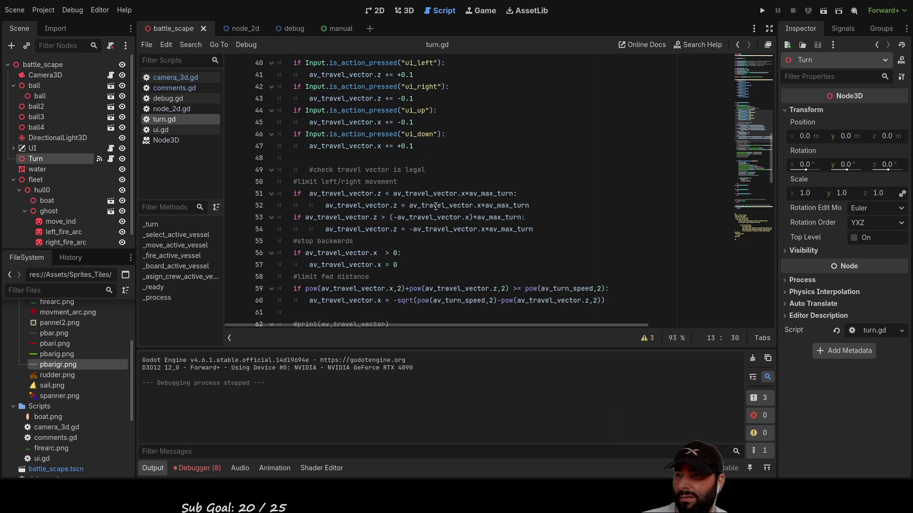
{"action": "scroll", "coordinate": [435, 206], "scroll_direction": "up", "scroll_amount": 2}
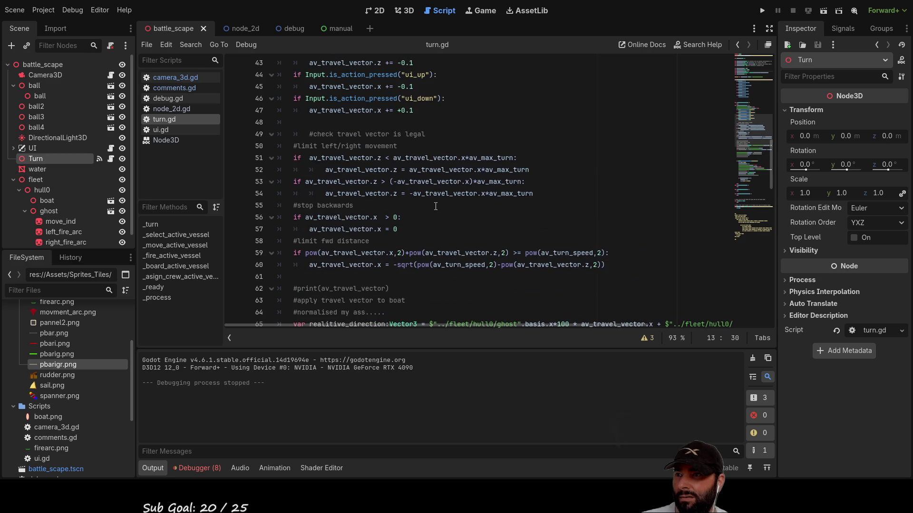
{"action": "scroll", "coordinate": [436, 207], "scroll_direction": "down", "scroll_amount": 8}
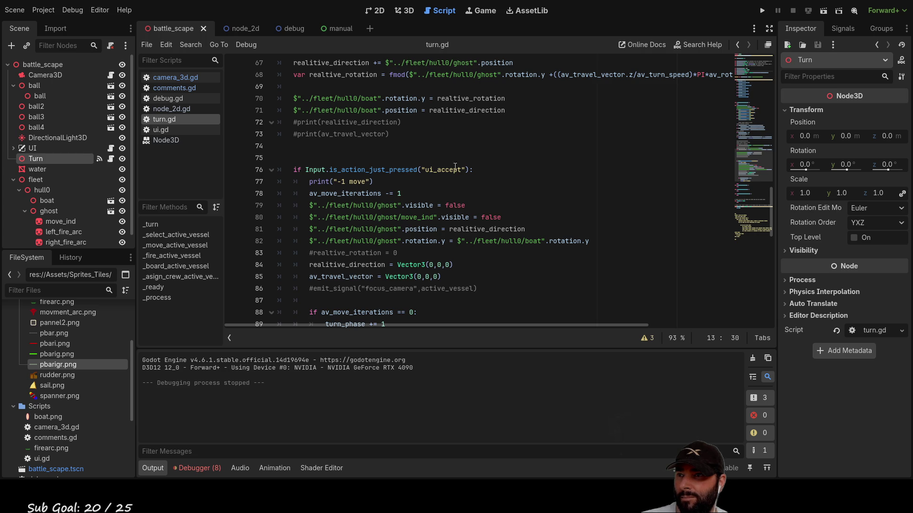
{"action": "scroll", "coordinate": [439, 235], "scroll_direction": "down", "scroll_amount": 4}
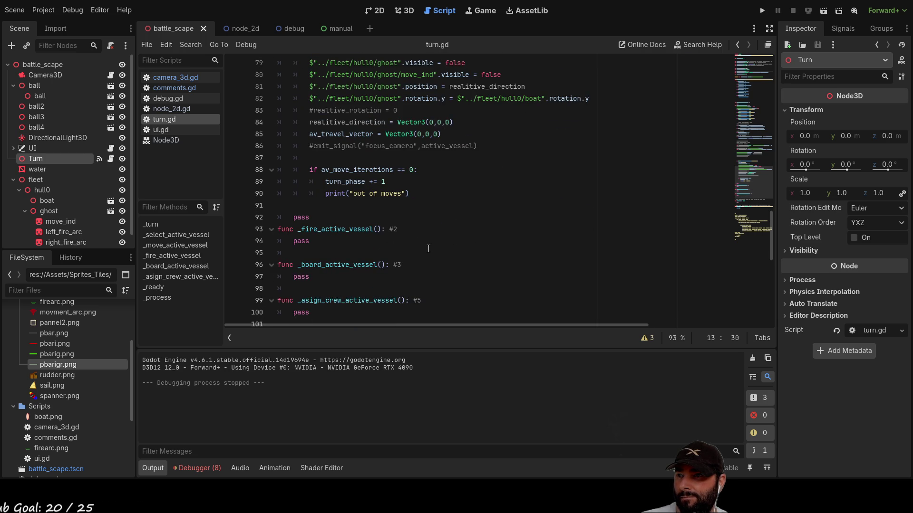
{"action": "scroll", "coordinate": [429, 248], "scroll_direction": "down", "scroll_amount": 3}
{"action": "scroll", "coordinate": [430, 248], "scroll_direction": "down", "scroll_amount": 3}
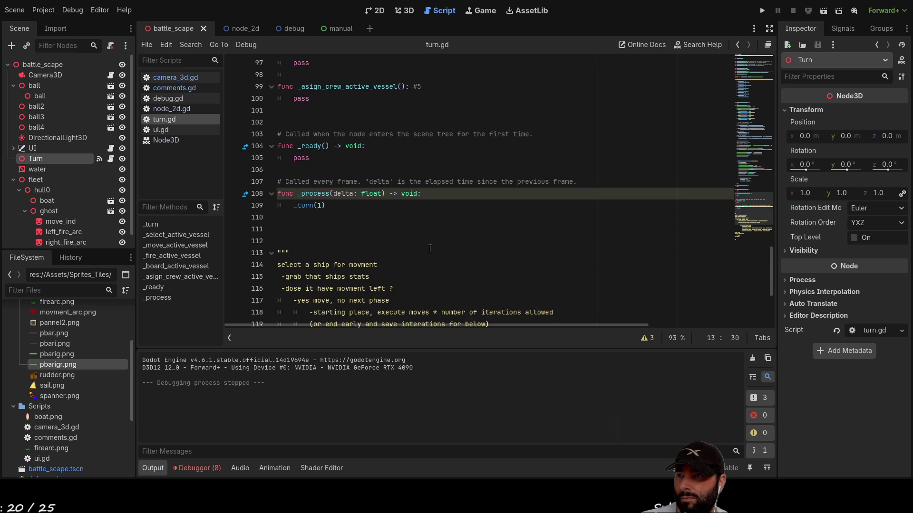
{"action": "scroll", "coordinate": [430, 248], "scroll_direction": "down", "scroll_amount": 2}
{"action": "scroll", "coordinate": [430, 248], "scroll_direction": "down", "scroll_amount": 3}
{"action": "scroll", "coordinate": [432, 250], "scroll_direction": "up", "scroll_amount": 10}
{"action": "scroll", "coordinate": [433, 250], "scroll_direction": "up", "scroll_amount": 6}
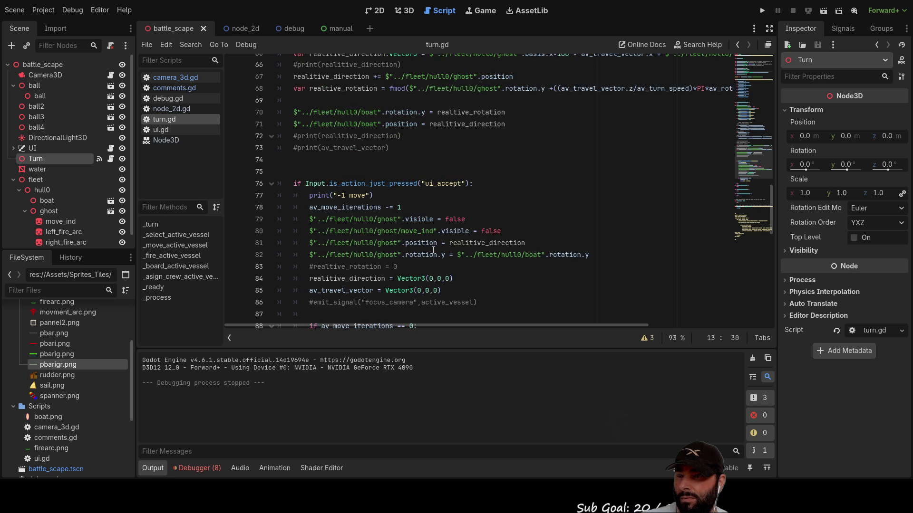
{"action": "scroll", "coordinate": [433, 250], "scroll_direction": "down", "scroll_amount": 3}
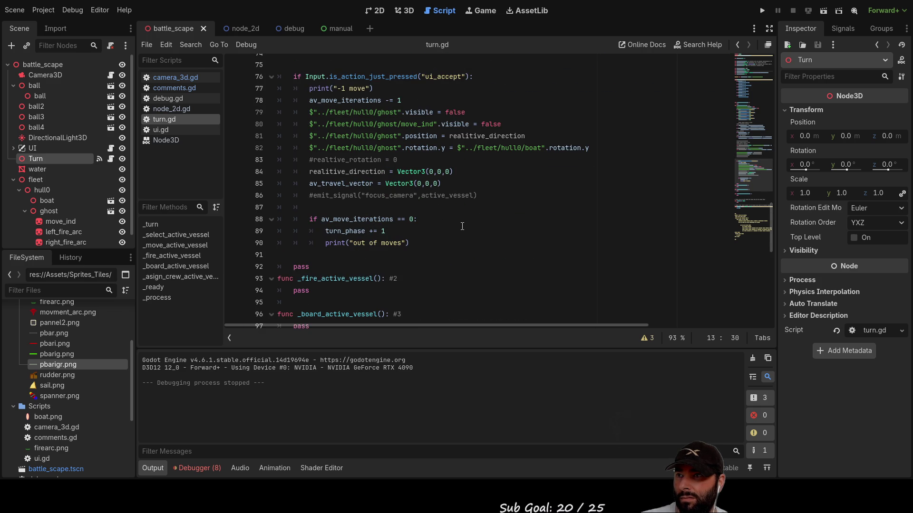
{"action": "scroll", "coordinate": [414, 190], "scroll_direction": "up", "scroll_amount": 2}
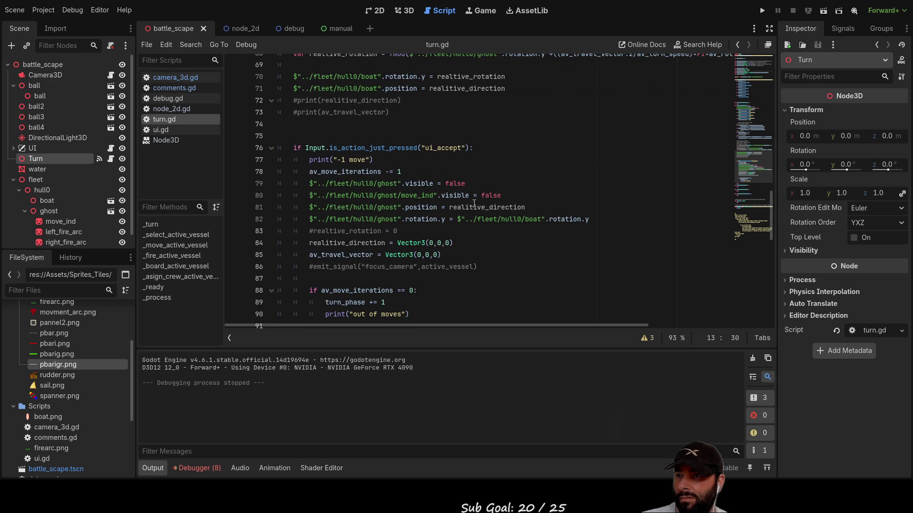
{"action": "scroll", "coordinate": [414, 200], "scroll_direction": "up", "scroll_amount": 10}
{"action": "scroll", "coordinate": [468, 242], "scroll_direction": "up", "scroll_amount": 10}
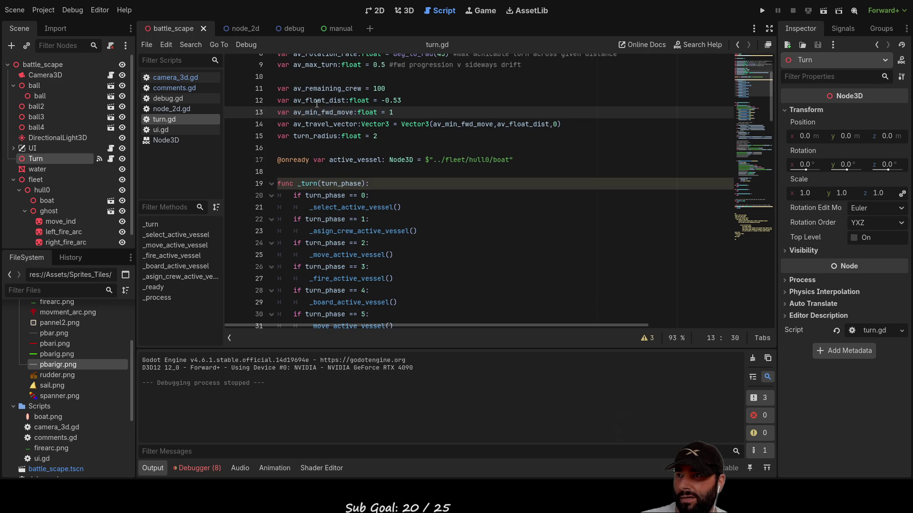
{"action": "double_click", "coordinate": [326, 219]}
{"action": "scroll", "coordinate": [499, 238], "scroll_direction": "up", "scroll_amount": 3}
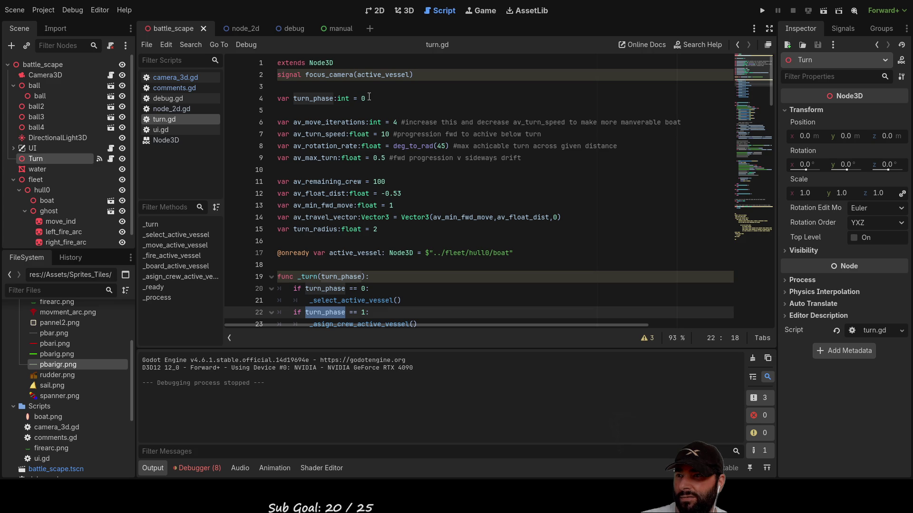
{"action": "scroll", "coordinate": [370, 100], "scroll_direction": "down", "scroll_amount": 3}
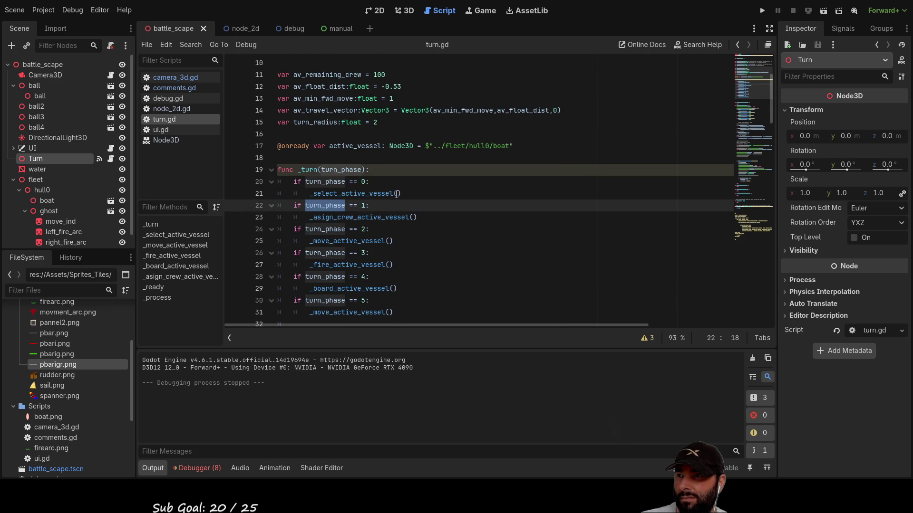
{"action": "scroll", "coordinate": [397, 194], "scroll_direction": "down", "scroll_amount": 8}
{"action": "scroll", "coordinate": [440, 196], "scroll_direction": "down", "scroll_amount": 14}
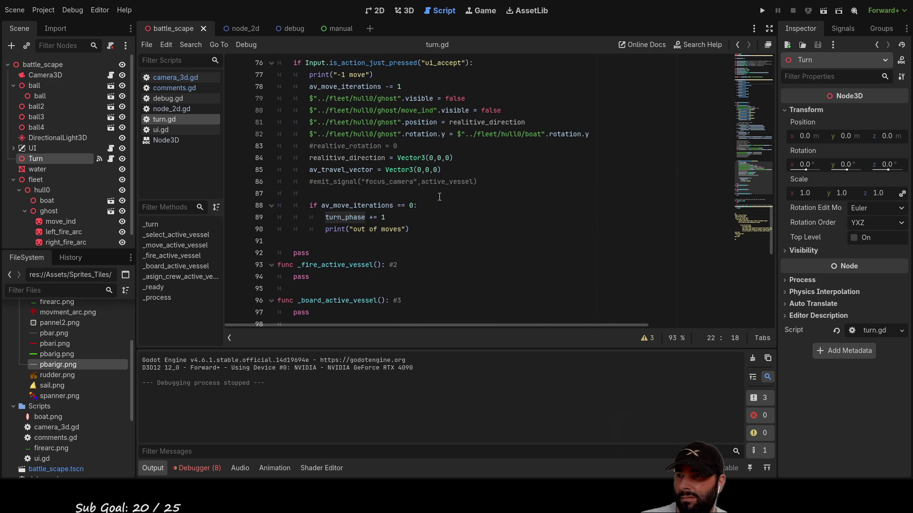
{"action": "scroll", "coordinate": [439, 196], "scroll_direction": "down", "scroll_amount": 2}
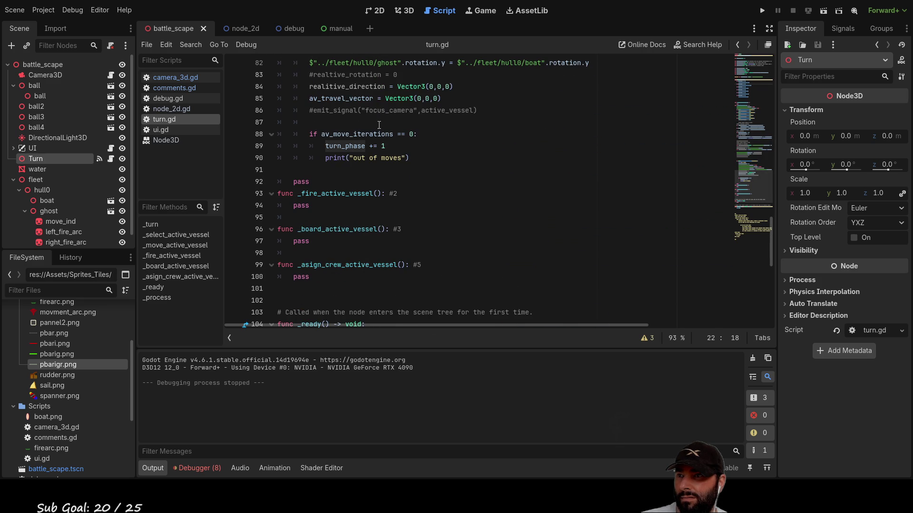
{"action": "scroll", "coordinate": [495, 250], "scroll_direction": "up", "scroll_amount": 4}
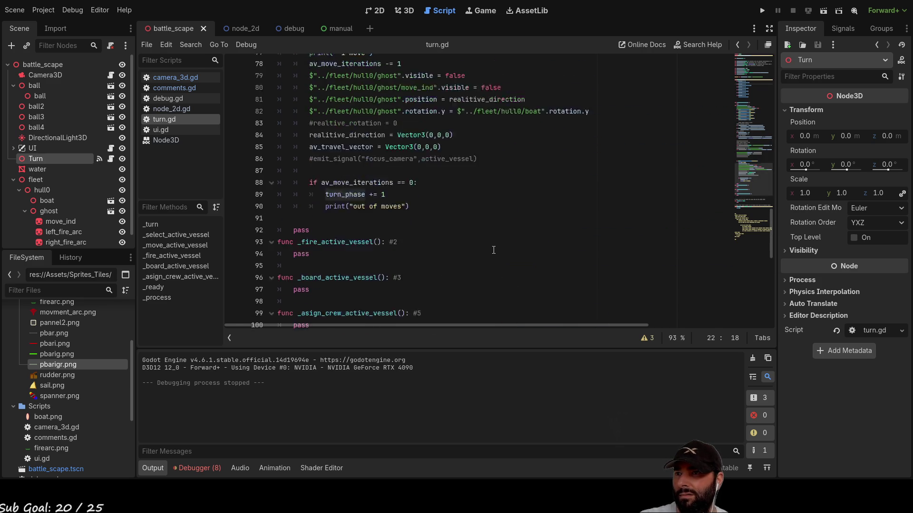
{"action": "scroll", "coordinate": [493, 250], "scroll_direction": "down", "scroll_amount": 10}
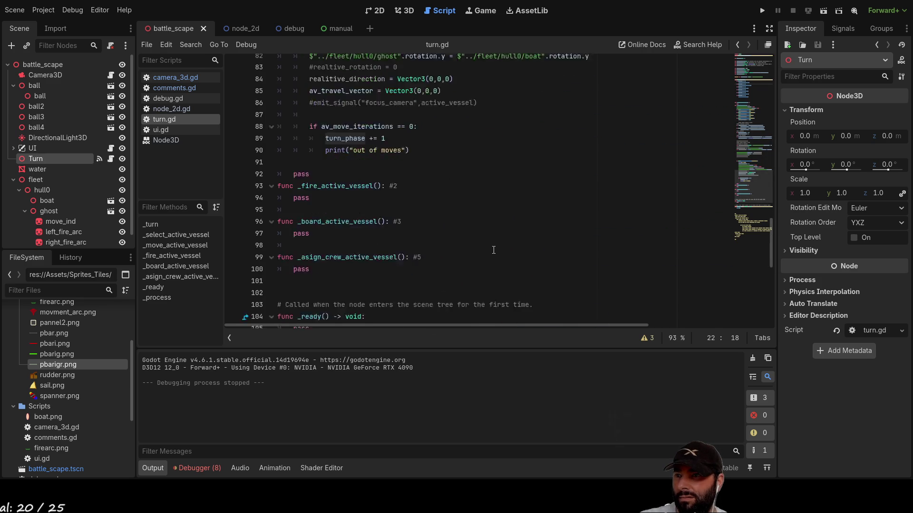
{"action": "scroll", "coordinate": [493, 251], "scroll_direction": "down", "scroll_amount": 4}
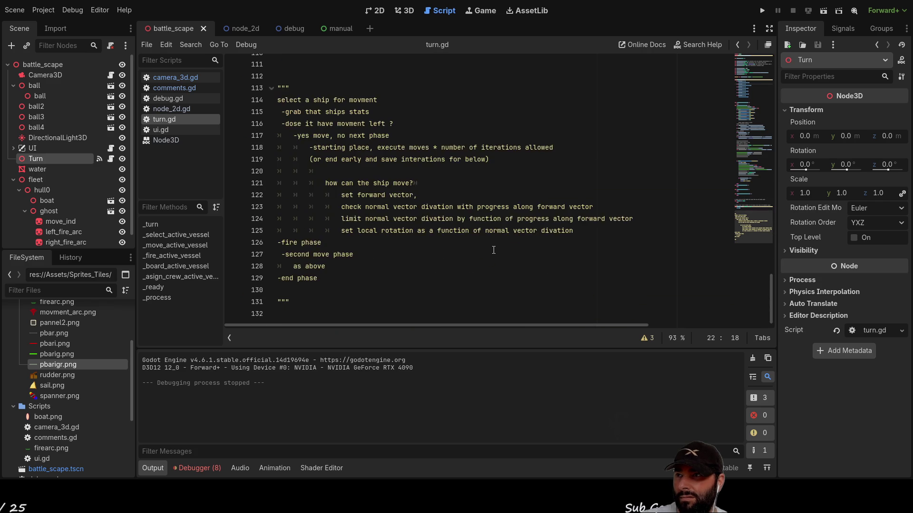
{"action": "scroll", "coordinate": [494, 248], "scroll_direction": "up", "scroll_amount": 20}
{"action": "scroll", "coordinate": [493, 247], "scroll_direction": "up", "scroll_amount": 13}
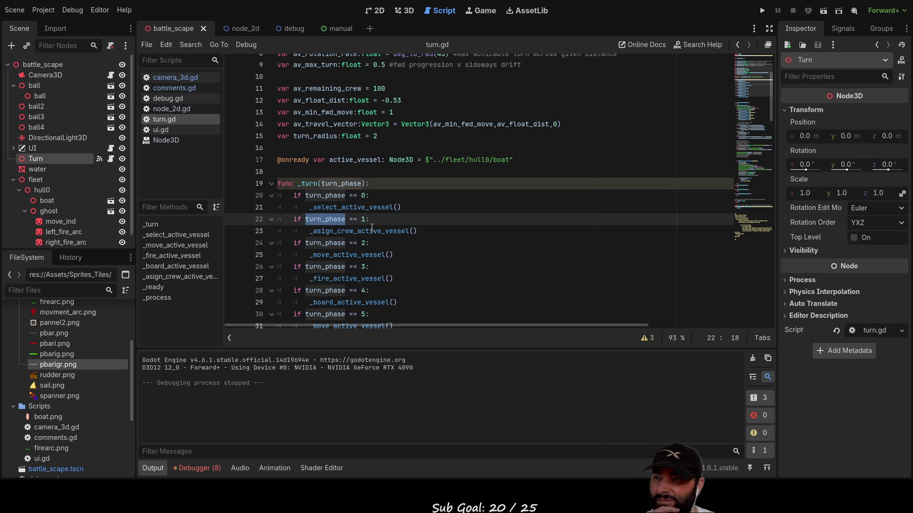
{"action": "scroll", "coordinate": [376, 219], "scroll_direction": "up", "scroll_amount": 2}
- Change turn_phase's starting value on line 4 from 0 to 2
{"action": "scroll", "coordinate": [387, 188], "scroll_direction": "up", "scroll_amount": 1}
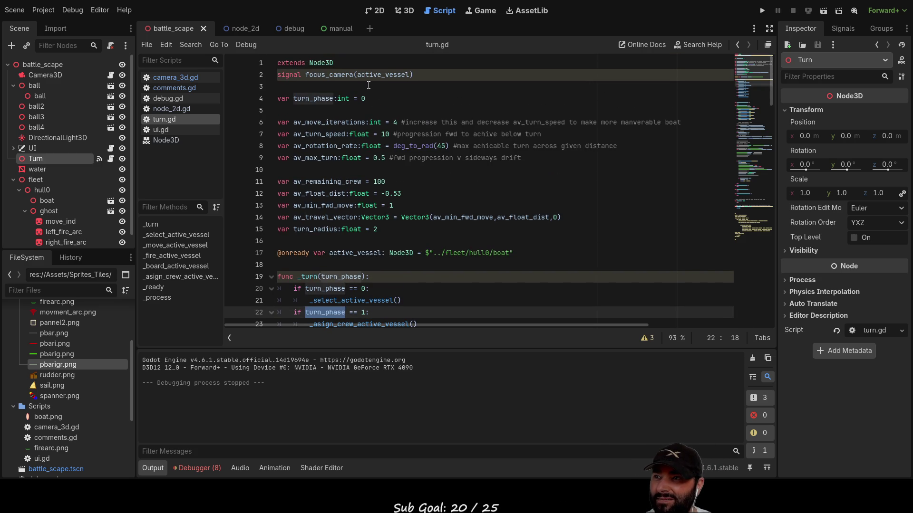
{"action": "left_click", "coordinate": [374, 99]}
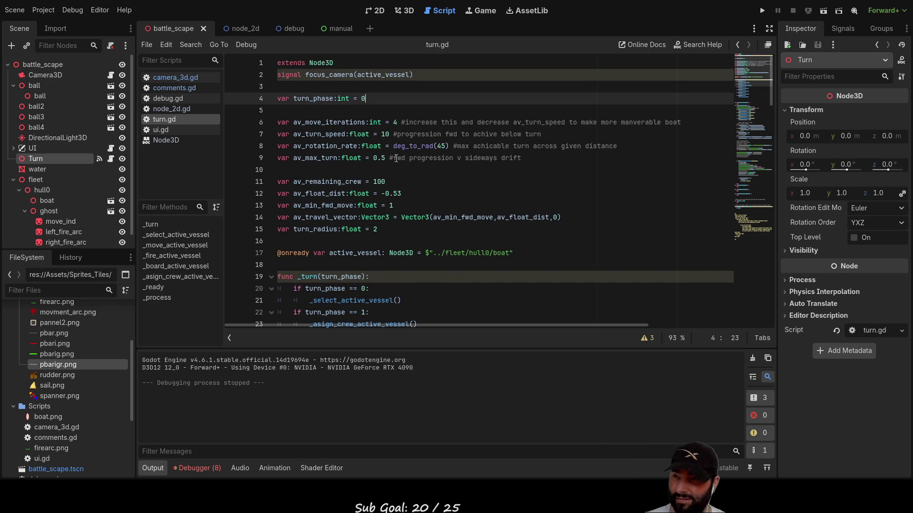
{"action": "key", "text": "BackSpace"}
{"action": "type", "text": "1"}
{"action": "scroll", "coordinate": [396, 158], "scroll_direction": "down", "scroll_amount": 1}
{"action": "key", "text": "BackSpace"}
{"action": "type", "text": "2"}
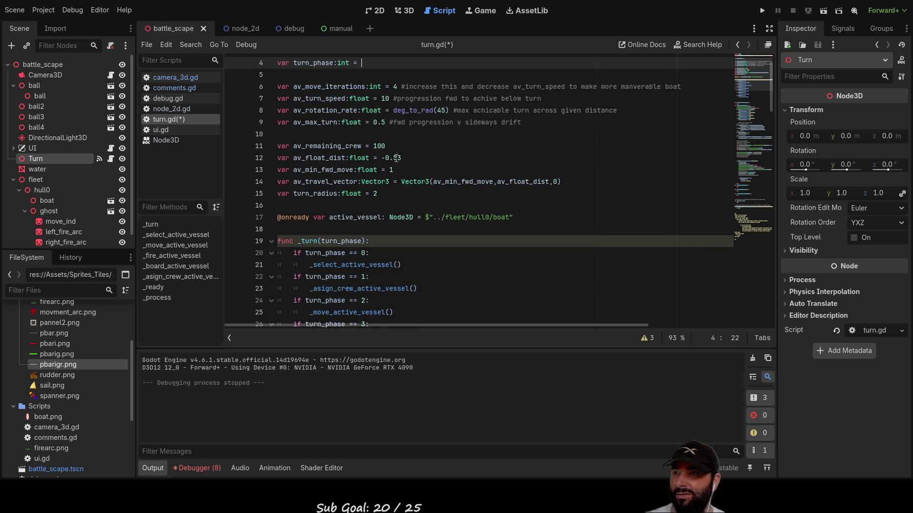
- Test-run the game, undo the edits around the _turn call on line 109, and relaunch
{"action": "left_click", "coordinate": [762, 10]}
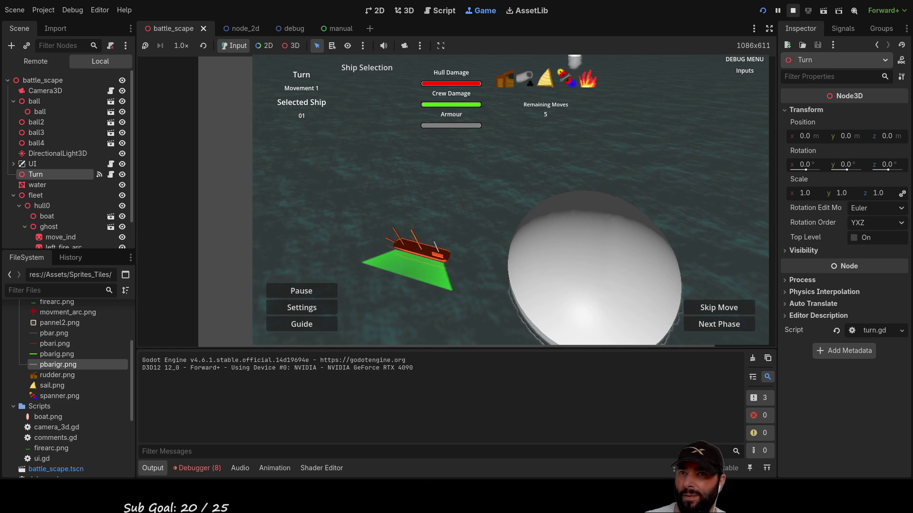
{"action": "left_click", "coordinate": [793, 10]}
{"action": "scroll", "coordinate": [364, 241], "scroll_direction": "down", "scroll_amount": 2}
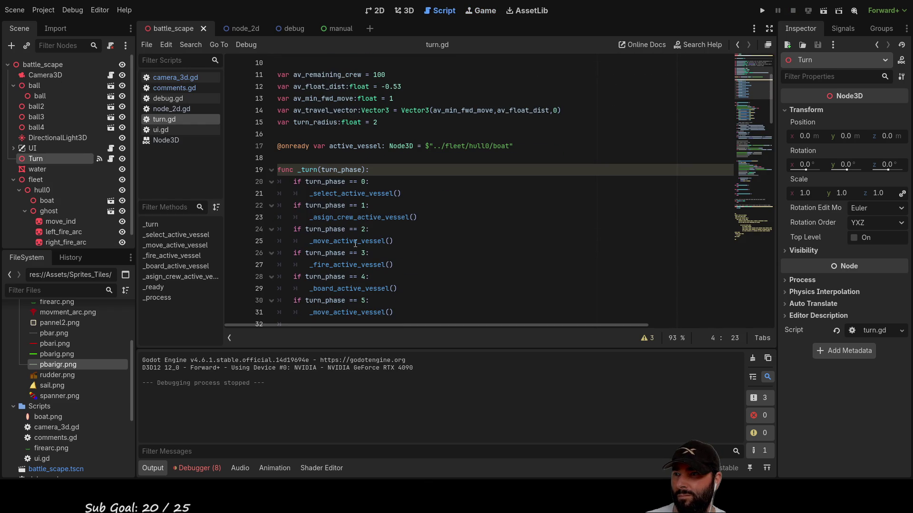
{"action": "double_click", "coordinate": [305, 169]}
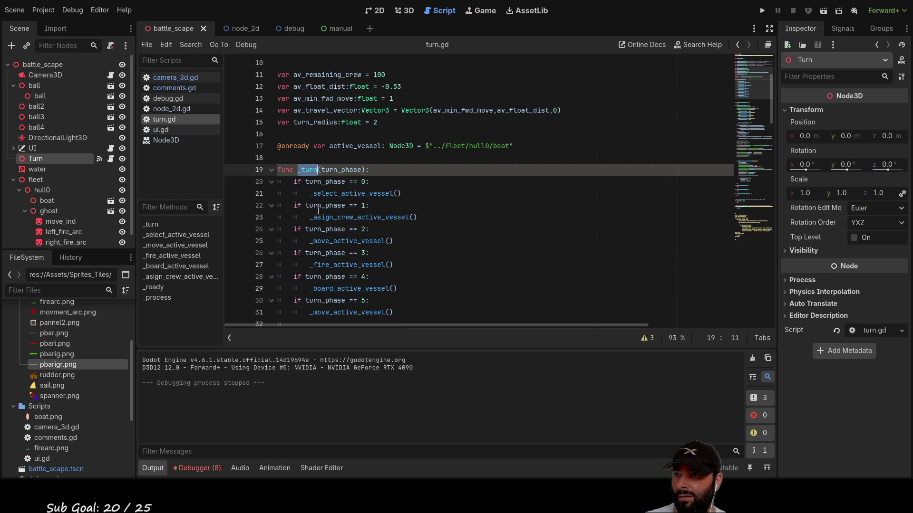
{"action": "scroll", "coordinate": [402, 266], "scroll_direction": "down", "scroll_amount": 15}
{"action": "scroll", "coordinate": [402, 266], "scroll_direction": "down", "scroll_amount": 15}
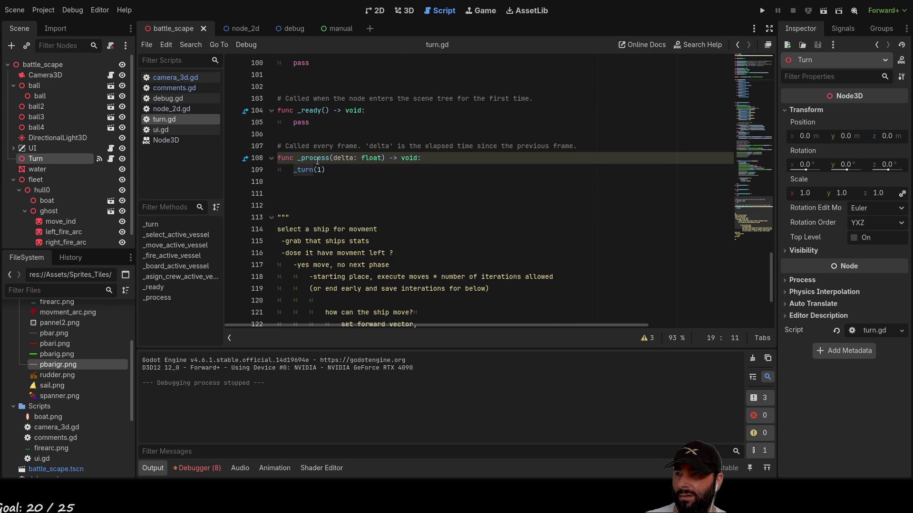
{"action": "left_click", "coordinate": [317, 167]}
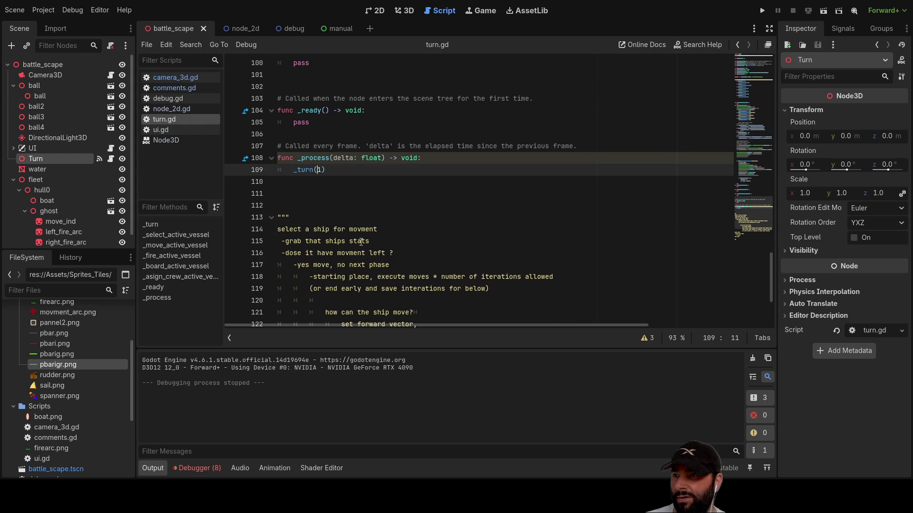
{"action": "key", "text": "ctrl+z"}
{"action": "key", "text": "ctrl+z"}
{"action": "key", "text": "ctrl+z"}
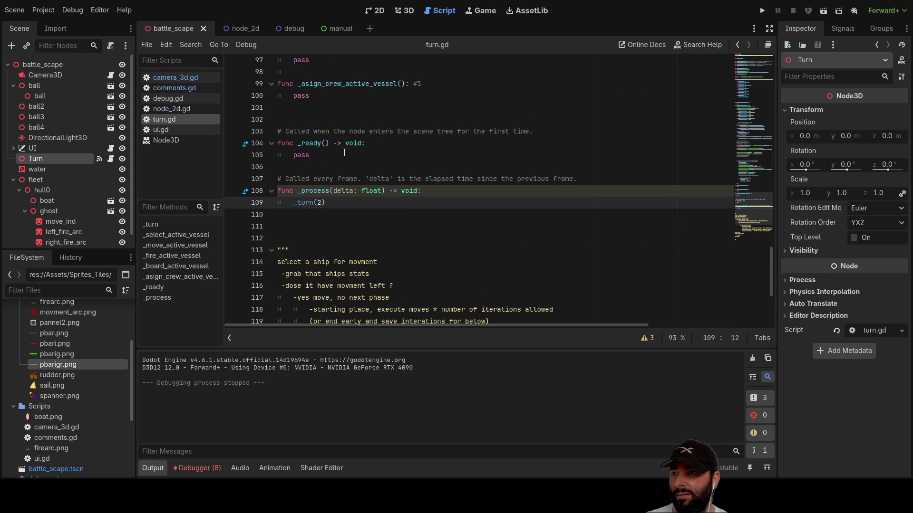
{"action": "key", "text": "ctrl+z"}
{"action": "key", "text": "ctrl+z"}
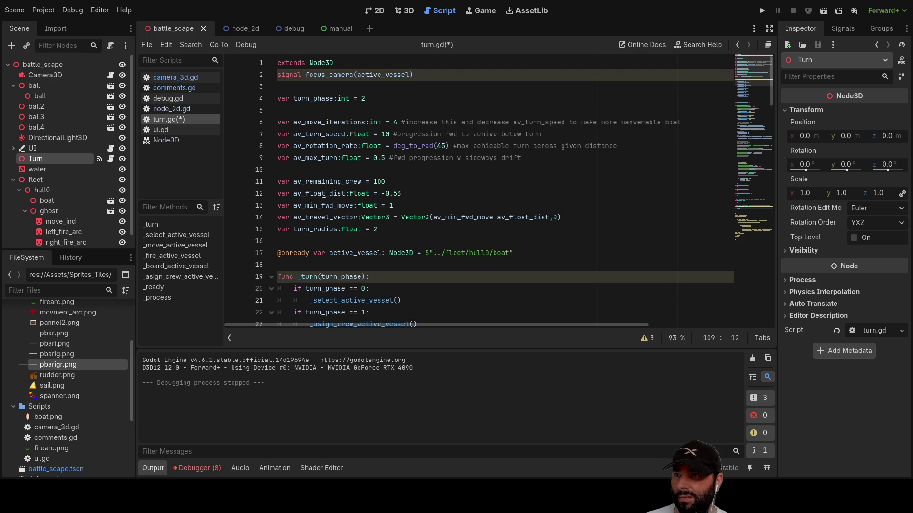
{"action": "left_click", "coordinate": [362, 99]}
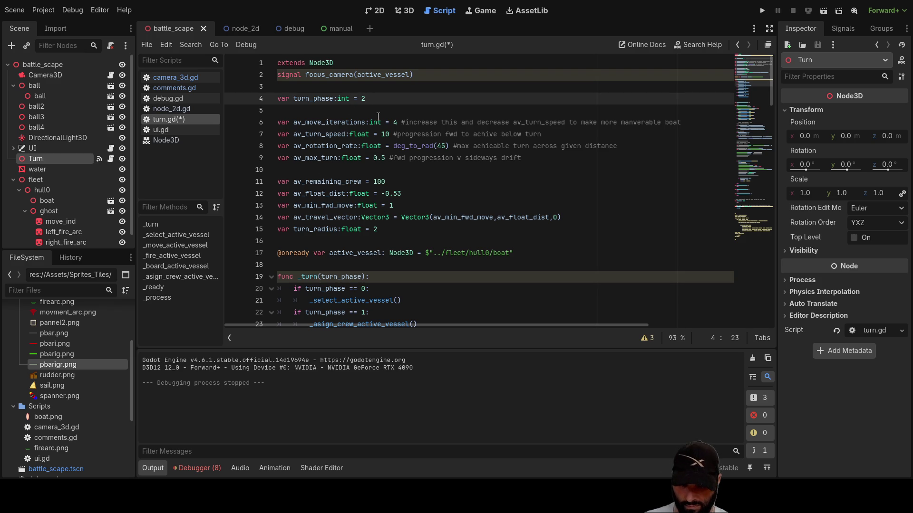
{"action": "type", "text": "0"}
{"action": "left_click", "coordinate": [763, 10]}
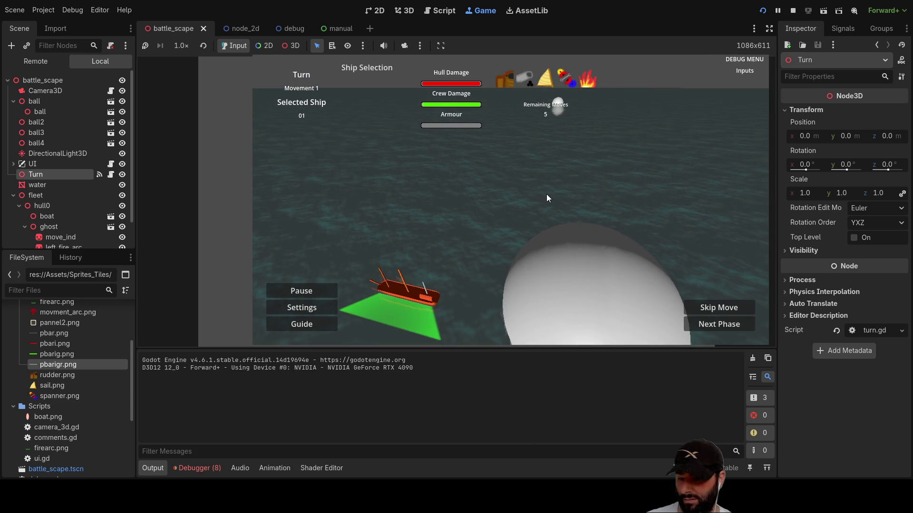
- Play-test the ship: pull the camera back, show the firing arc, move with D and S, stop with F8
{"action": "scroll", "coordinate": [587, 177], "scroll_direction": "up", "scroll_amount": 2}
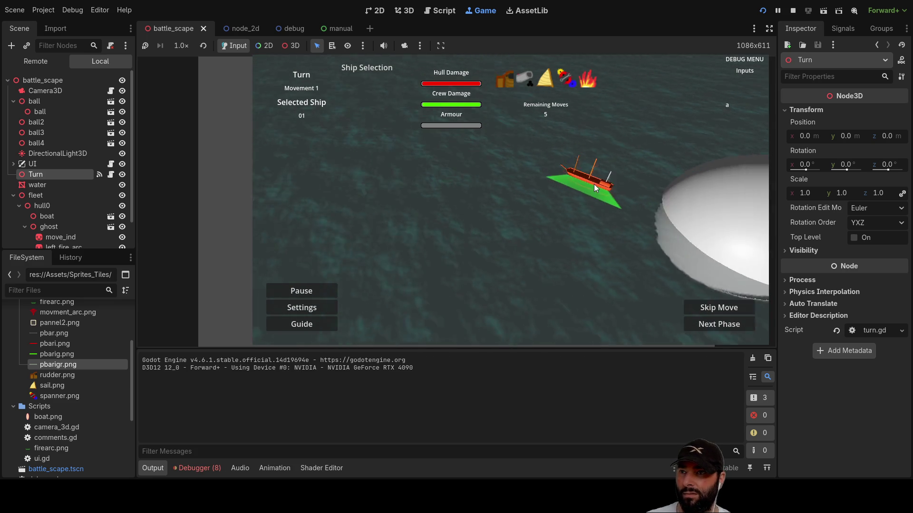
{"action": "key", "text": "q"}
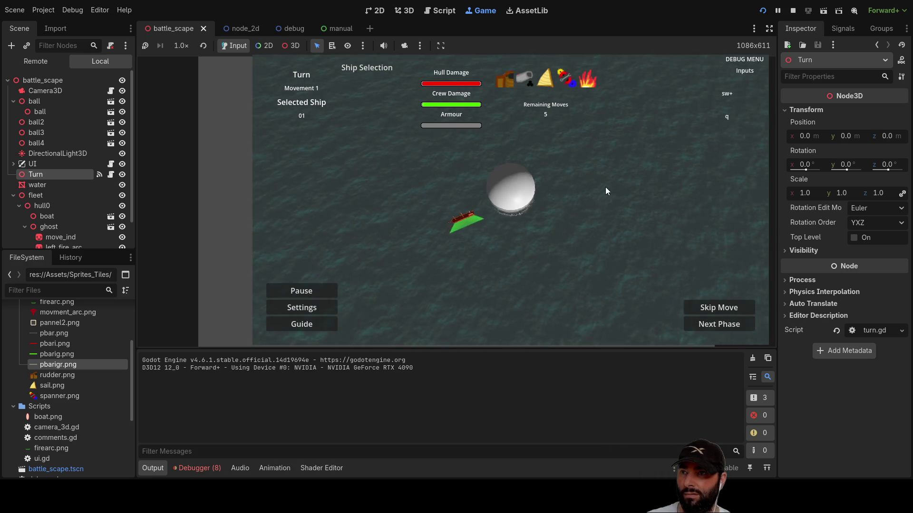
{"action": "key", "text": "1"}
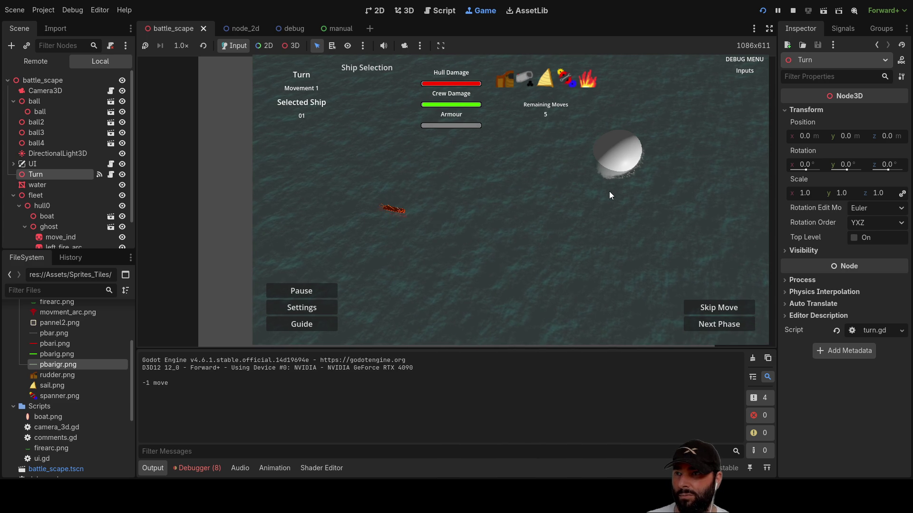
{"action": "key", "text": "Left"}
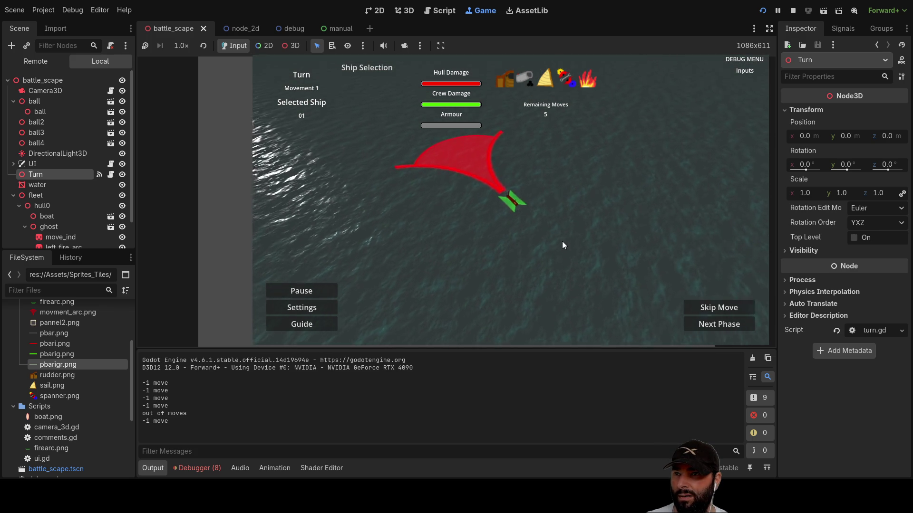
{"action": "key", "text": "d"}
{"action": "key", "text": "s"}
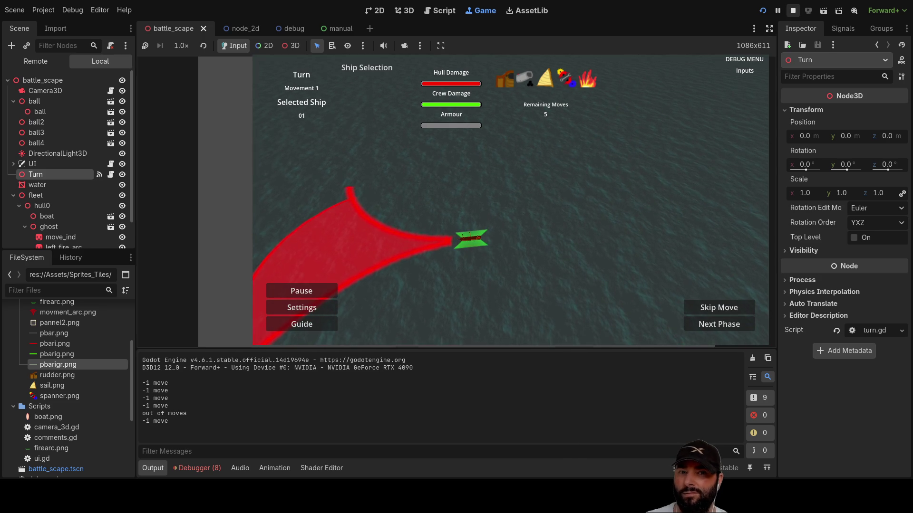
{"action": "key", "text": "F8"}
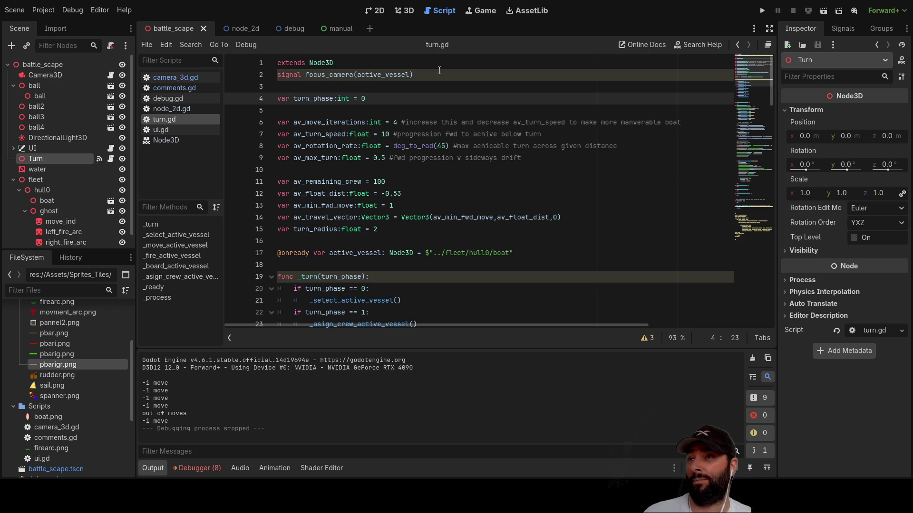
- Open comments.gd, scroll down to the assign crew section, then return to the 3D view
{"action": "left_click", "coordinate": [179, 88]}
{"action": "left_click", "coordinate": [404, 206]}
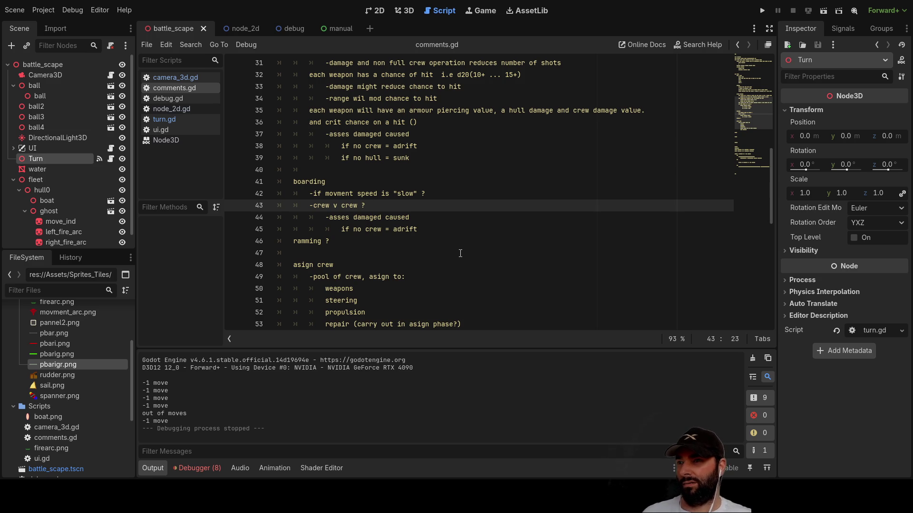
{"action": "scroll", "coordinate": [421, 241], "scroll_direction": "down", "scroll_amount": 3}
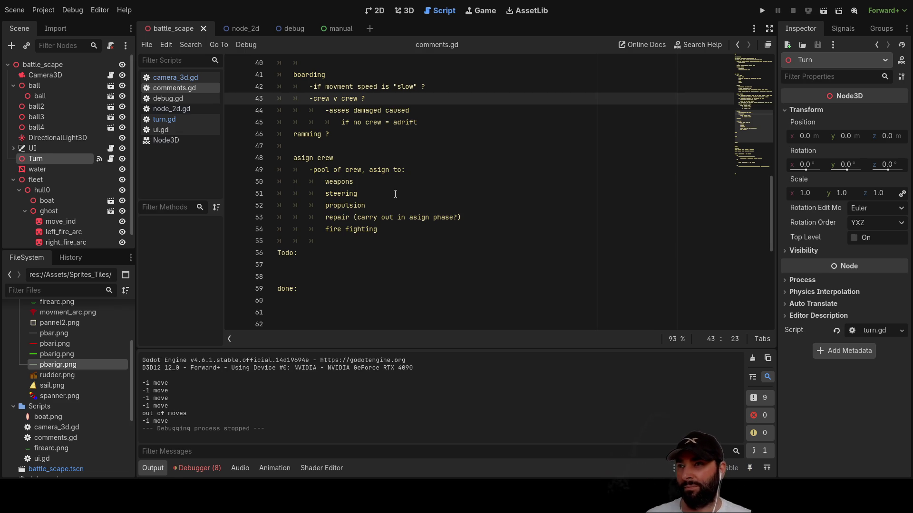
{"action": "left_click", "coordinate": [410, 13]}
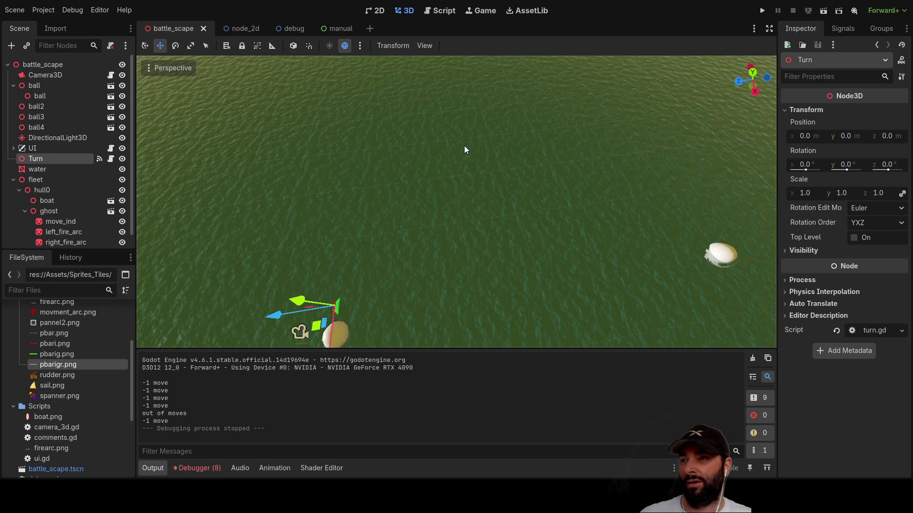
- Orbit the 3D view to centre the ball, then run, test and stop the game
{"action": "left_click_drag", "start_coordinate": [456, 154], "coordinate": [417, 113]}
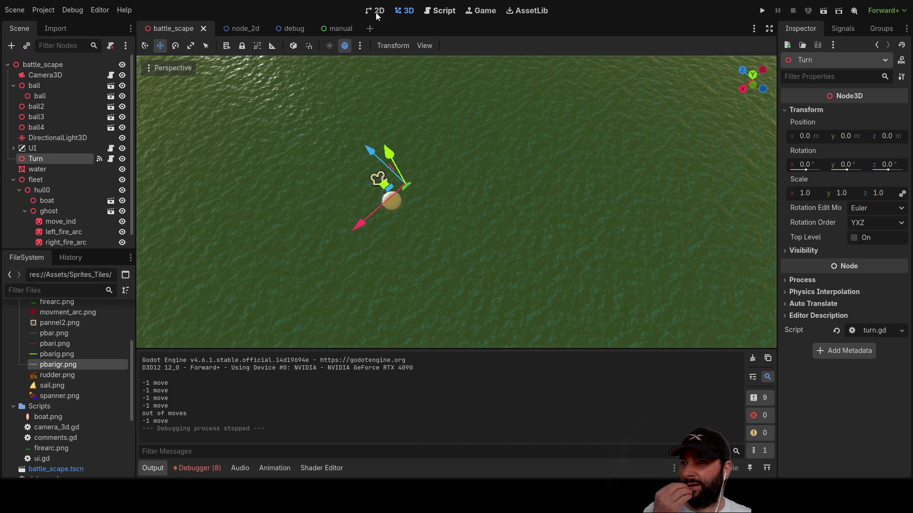
{"action": "left_click", "coordinate": [762, 10]}
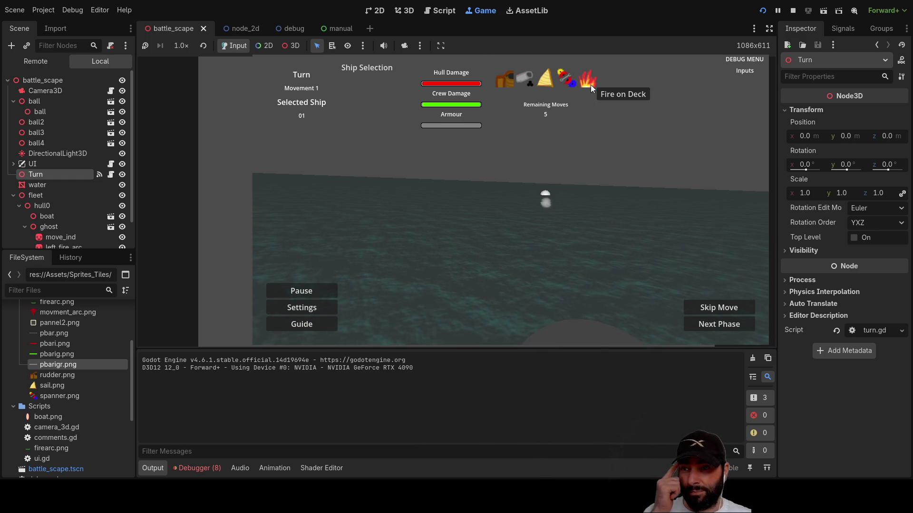
{"action": "left_click", "coordinate": [612, 239]}
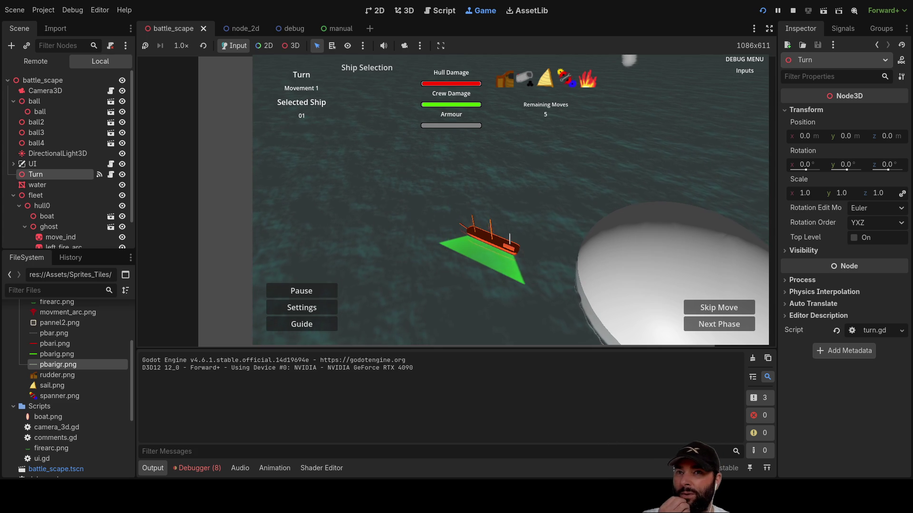
{"action": "left_click", "coordinate": [793, 11]}
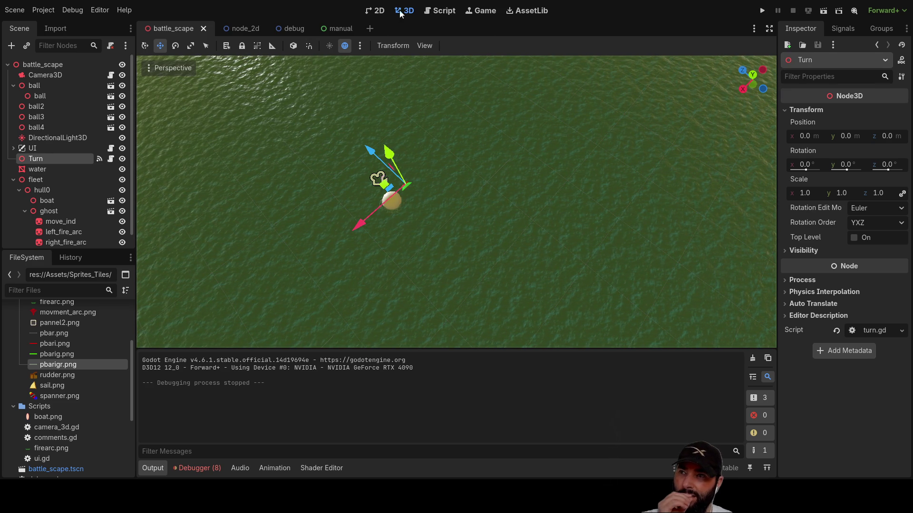
- Cycle through the manual, node_2d and battle_scape scenes, then open comments.gd at blank line 22
{"action": "left_click", "coordinate": [347, 29]}
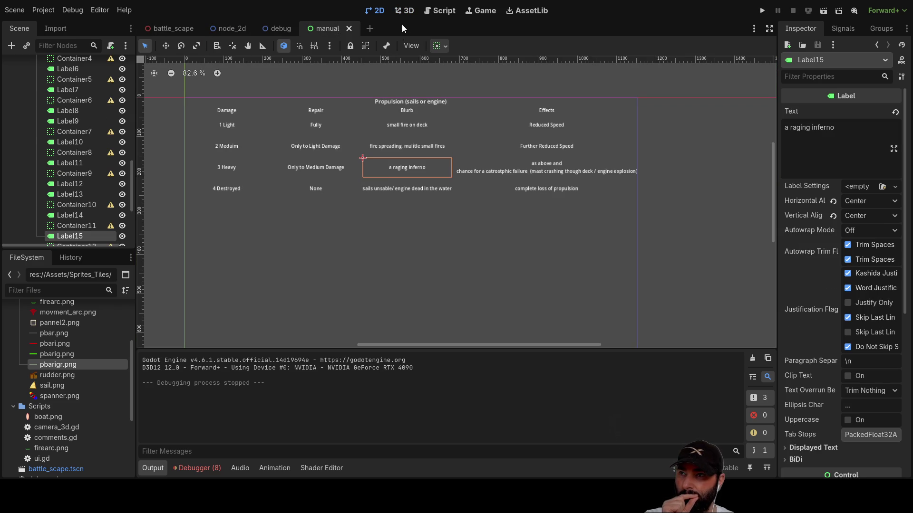
{"action": "left_click", "coordinate": [234, 30]}
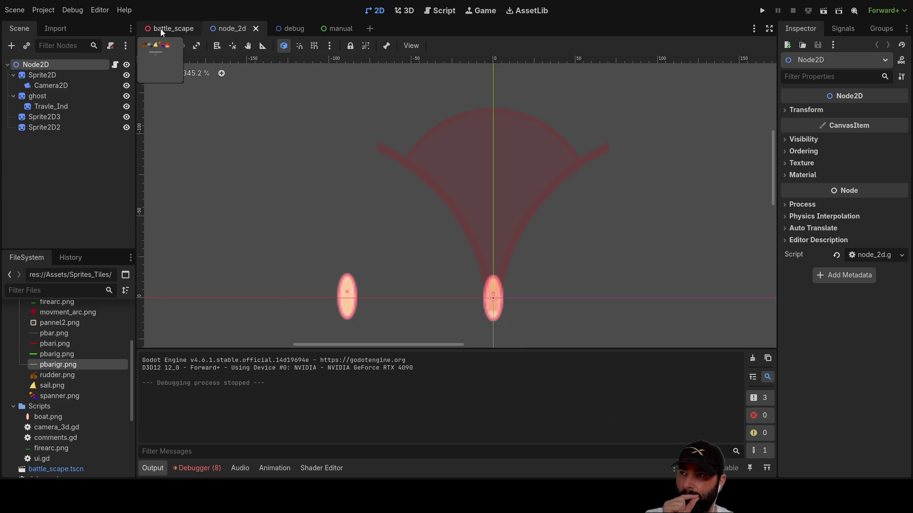
{"action": "left_click", "coordinate": [164, 29]}
{"action": "left_click", "coordinate": [444, 10]}
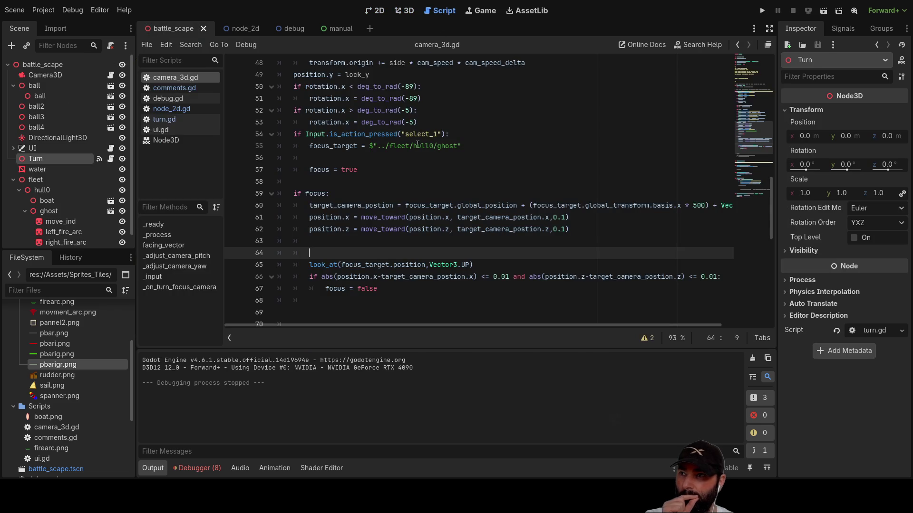
{"action": "left_click", "coordinate": [174, 88]}
{"action": "scroll", "coordinate": [373, 251], "scroll_direction": "up", "scroll_amount": 10}
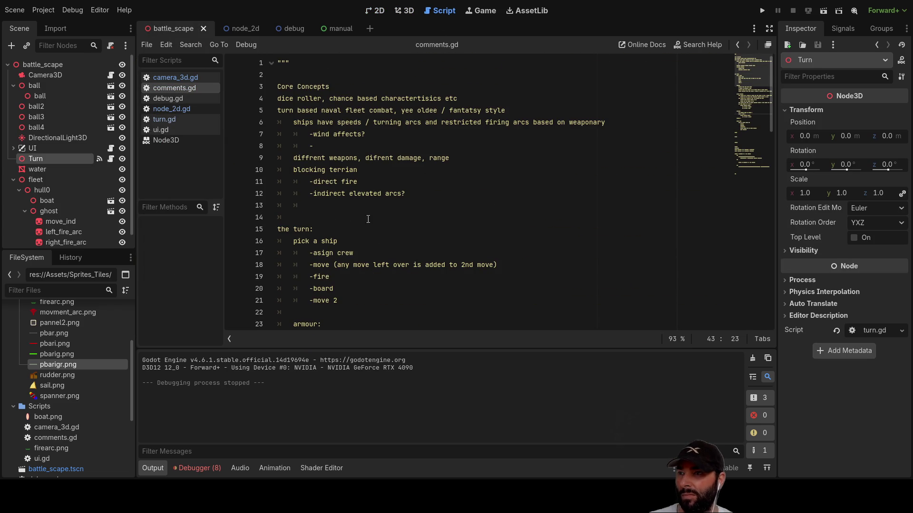
{"action": "scroll", "coordinate": [354, 221], "scroll_direction": "down", "scroll_amount": 2}
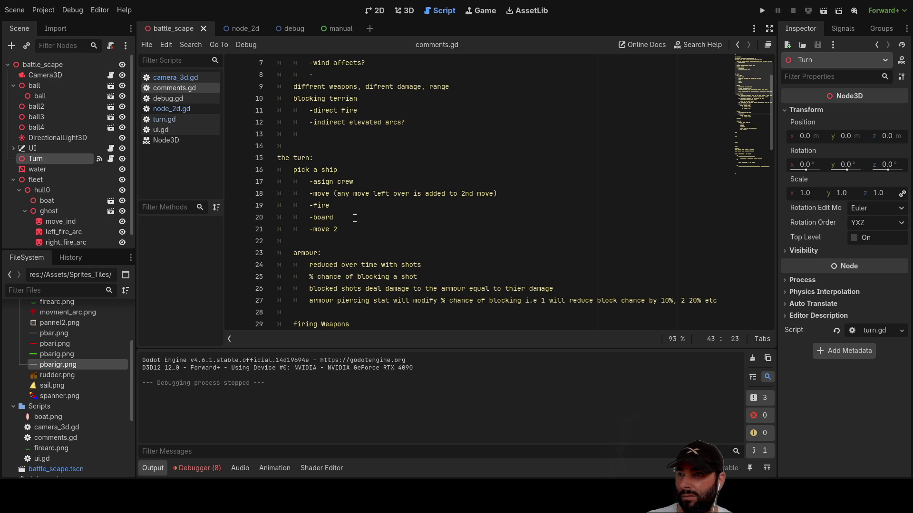
{"action": "left_click", "coordinate": [322, 242]}
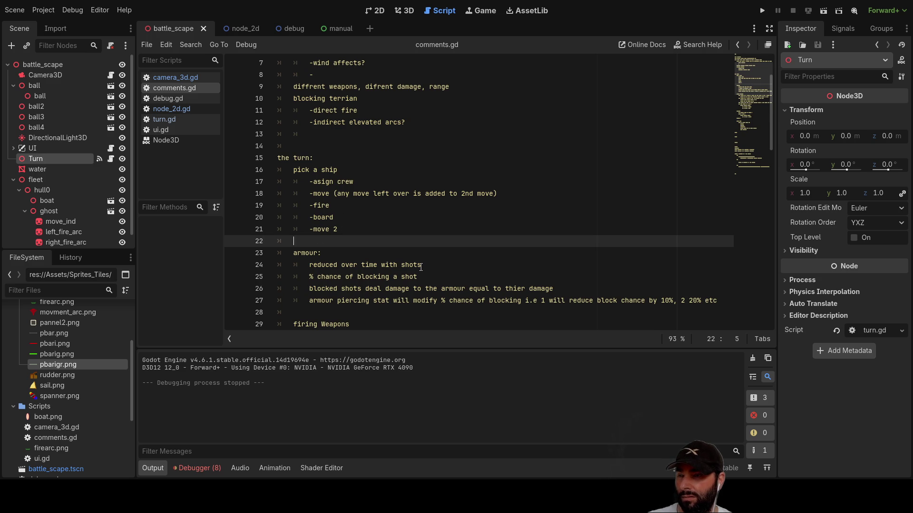
{"action": "key", "text": "Return"}
{"action": "key", "text": "Up"}
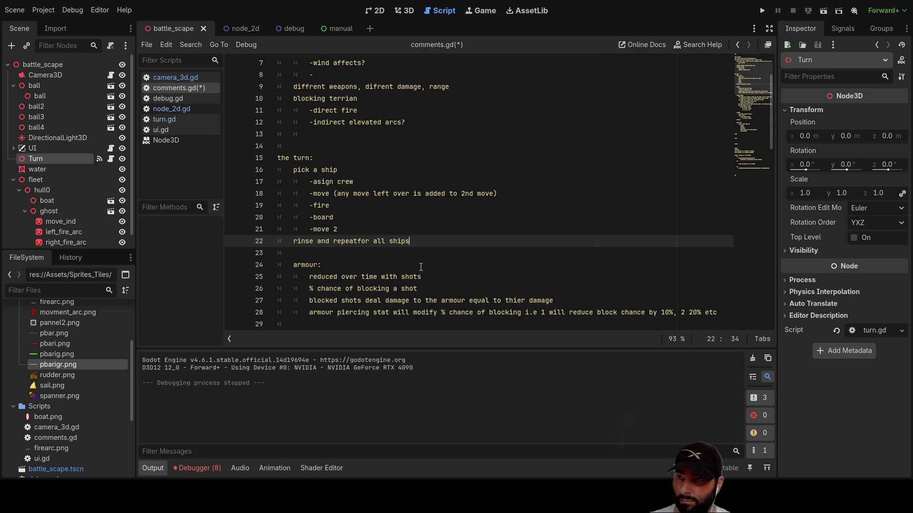
{"action": "key", "text": "Return"}
{"action": "type", "text": "once done, end phase whe"}
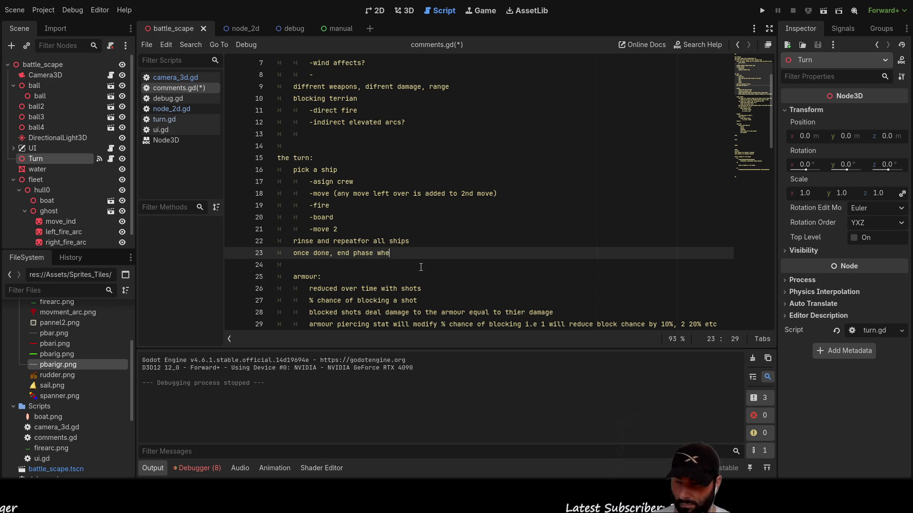
{"action": "type", "text": "re"}
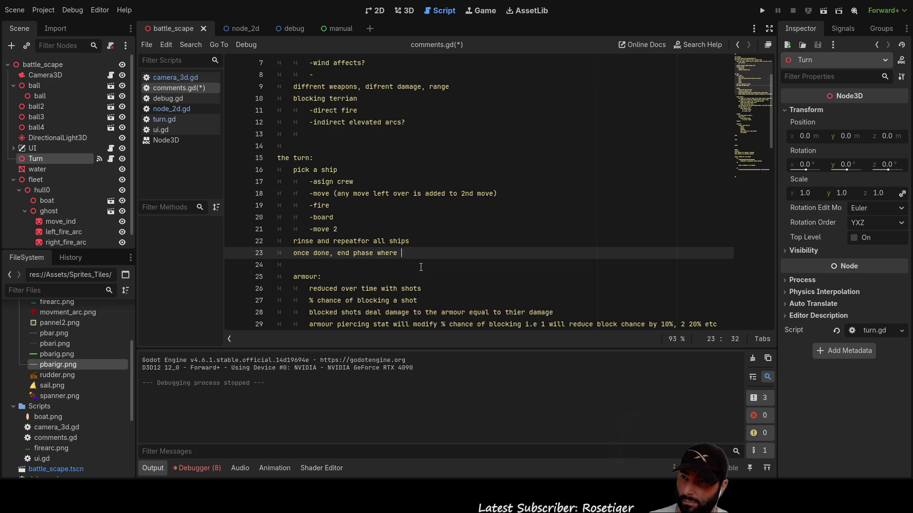
{"action": "key", "text": "Up"}
{"action": "key", "text": "Up"}
{"action": "key", "text": "Up"}
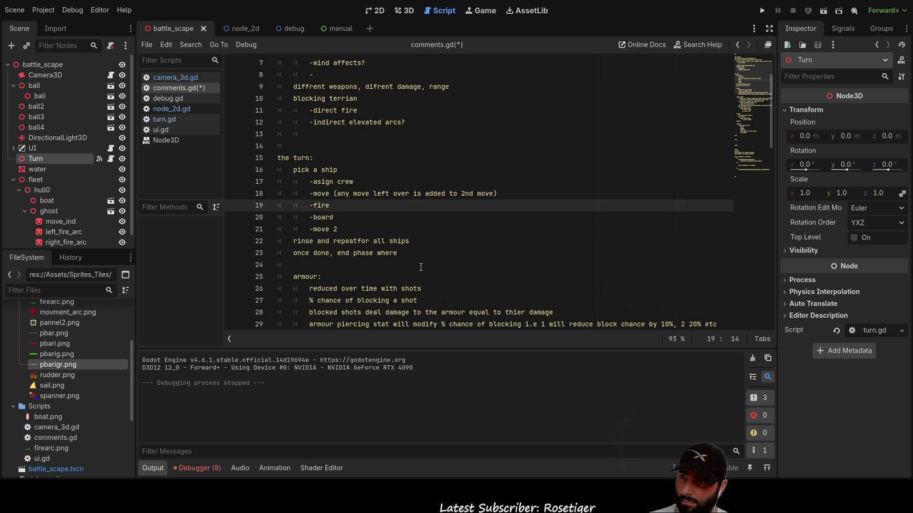
{"action": "key", "text": "Up"}
{"action": "key", "text": "Down"}
{"action": "key", "text": "ctrl+Left"}
{"action": "key", "text": "ctrl+Left"}
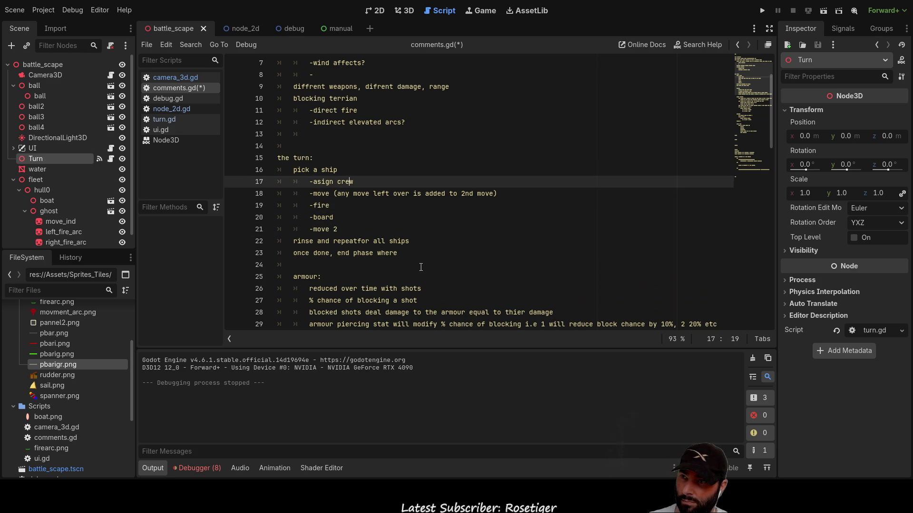
{"action": "key", "text": "Left"}
{"action": "key", "text": "Left"}
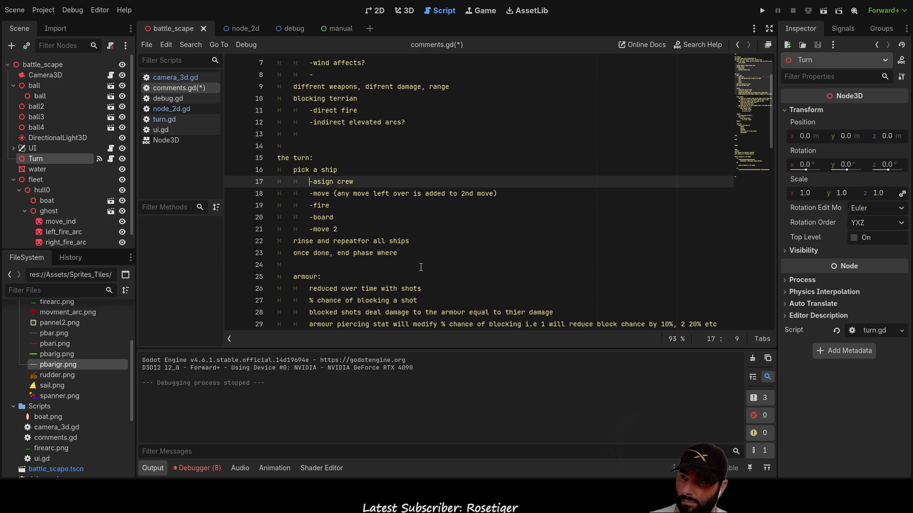
{"action": "key", "text": "Return"}
{"action": "key", "text": "Up"}
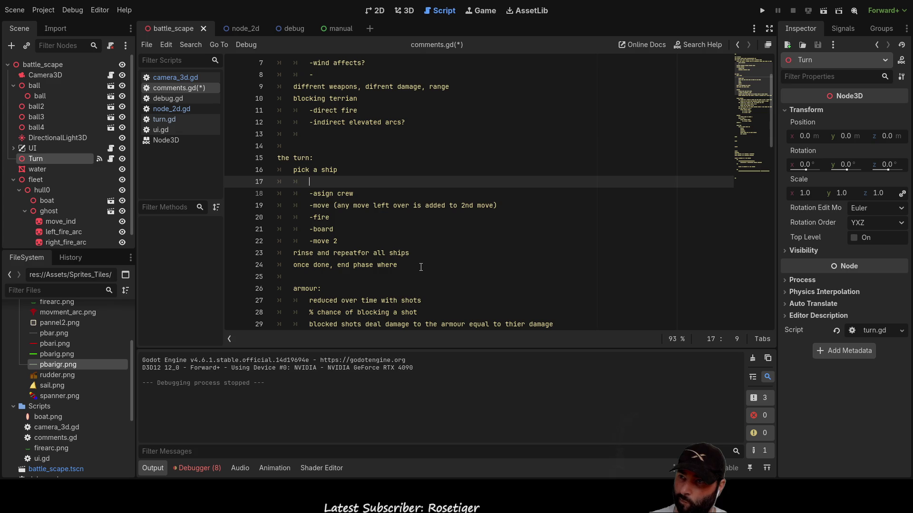
{"action": "type", "text": "-"}
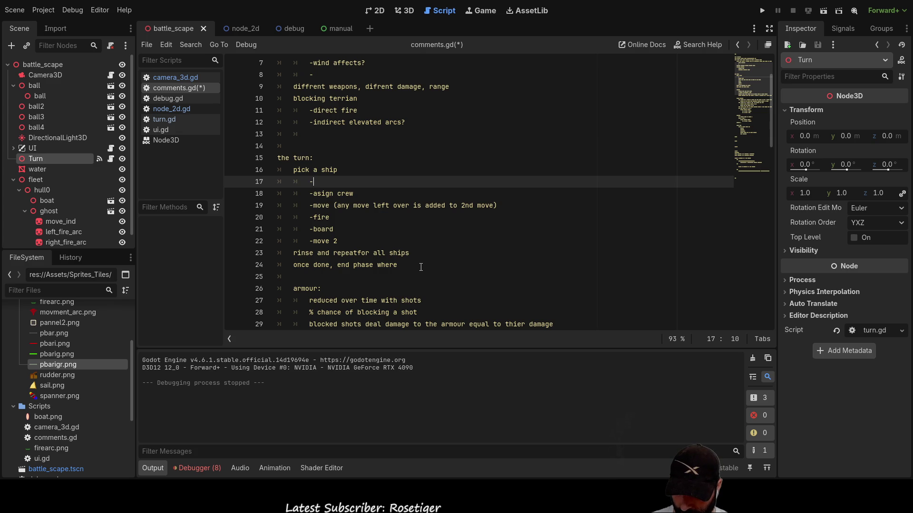
{"action": "type", "text": "accum"}
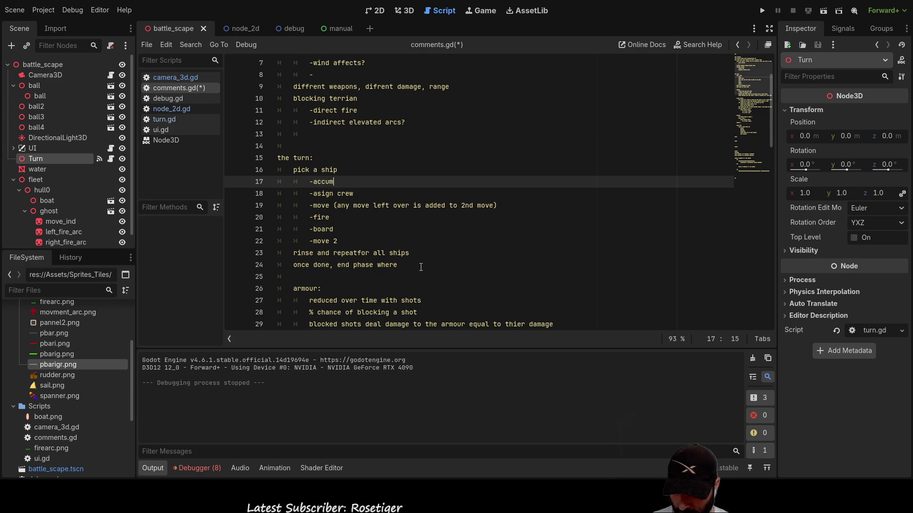
{"action": "type", "text": "alate "}
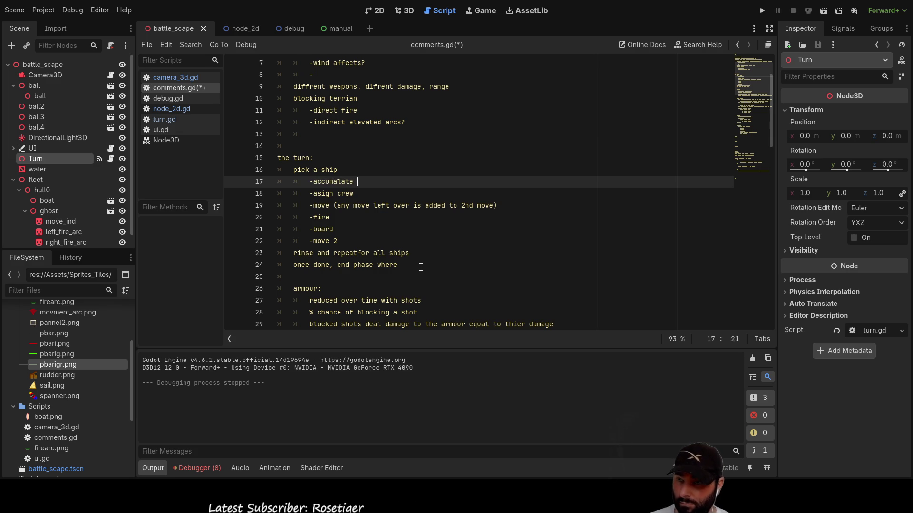
{"action": "type", "text": "damage"}
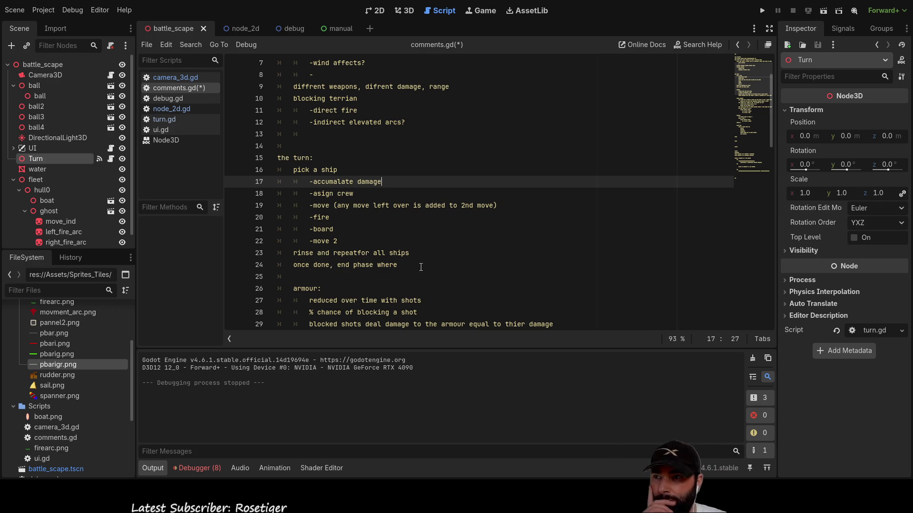
{"action": "key", "text": "Home"}
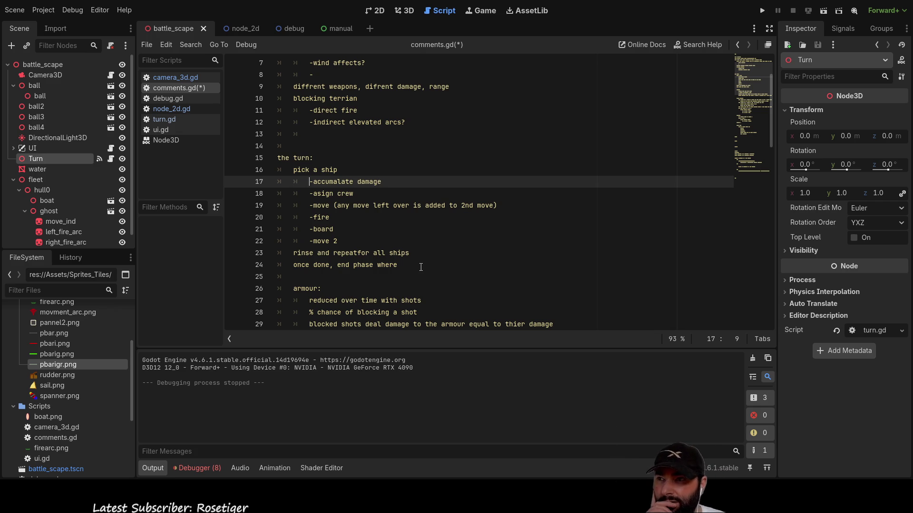
{"action": "key", "text": "shift+Right"}
{"action": "key", "text": "shift+Right"}
{"action": "key", "text": "shift+Right"}
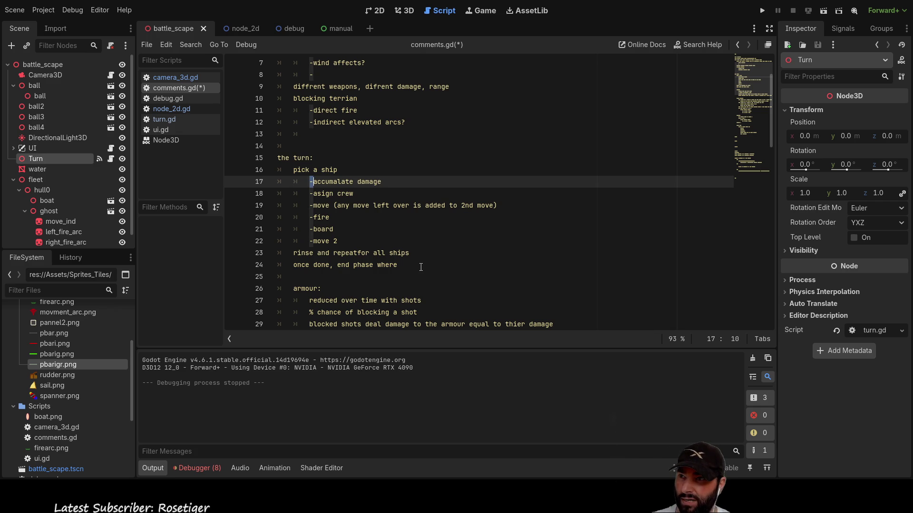
{"action": "key", "text": "shift+Right"}
{"action": "key", "text": "shift+Right"}
{"action": "key", "text": "shift+Right"}
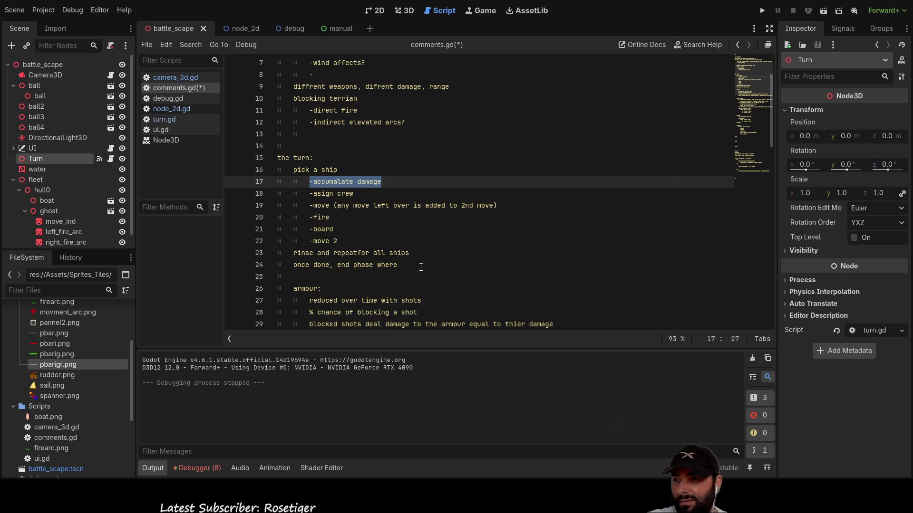
- Look over the accumalate damage and asign crew lines, then switch to the Paint.NET window
{"action": "key", "text": "Up"}
{"action": "key", "text": "Down"}
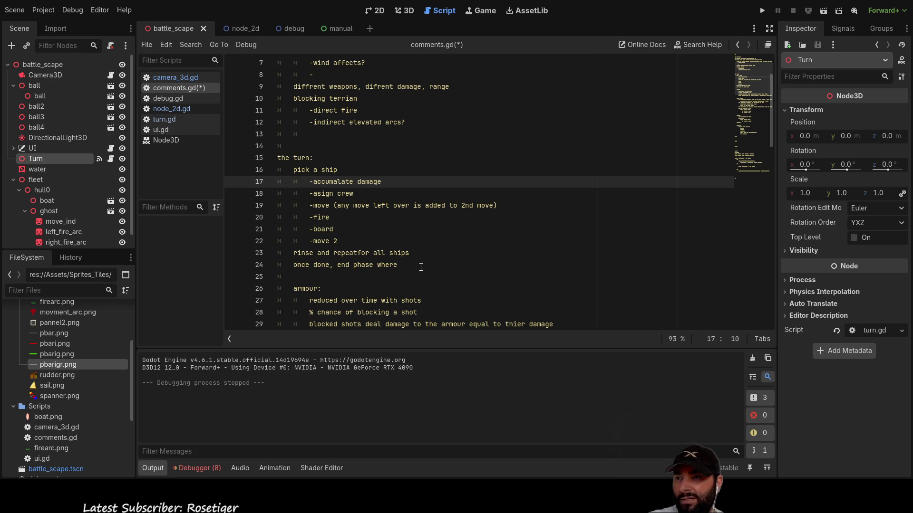
{"action": "key", "text": "Right"}
{"action": "key", "text": "Right"}
{"action": "key", "text": "Right"}
{"action": "key", "text": "Right"}
{"action": "key", "text": "Right"}
{"action": "key", "text": "Right"}
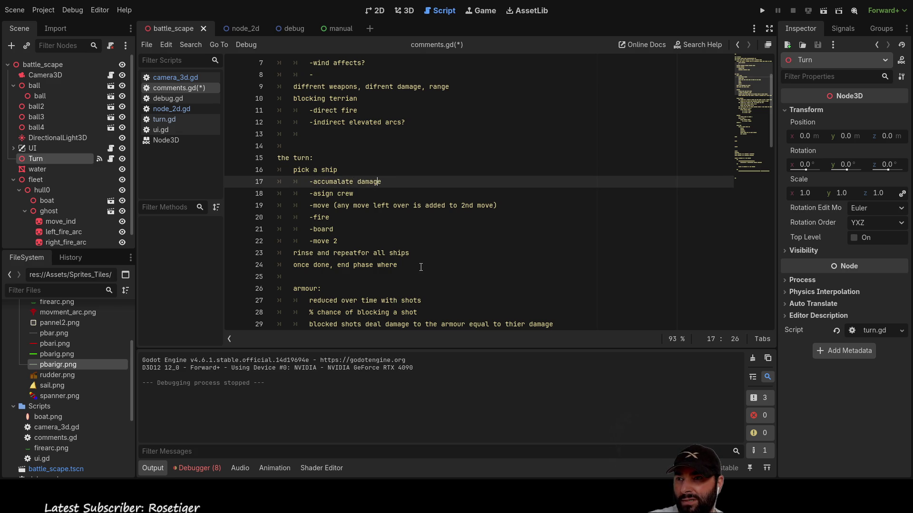
{"action": "key", "text": "Right"}
{"action": "key", "text": "Right"}
{"action": "key", "text": "Right"}
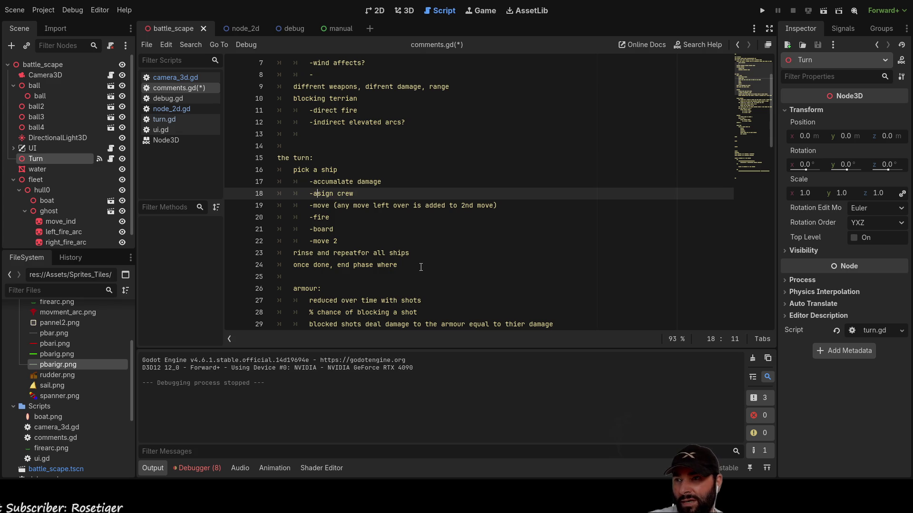
{"action": "key", "text": "Up"}
{"action": "key", "text": "Right"}
{"action": "key", "text": "Right"}
{"action": "key", "text": "Right"}
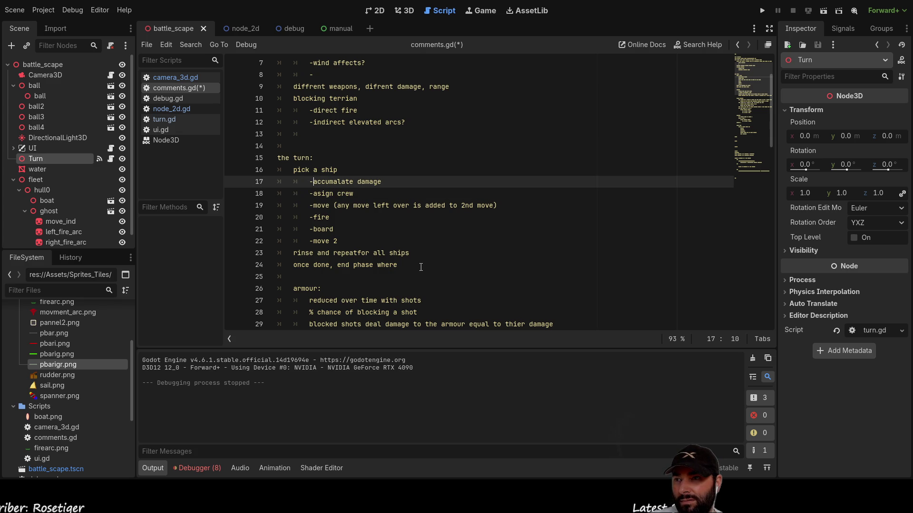
{"action": "key", "text": "Right"}
{"action": "key", "text": "Right"}
{"action": "key", "text": "Right"}
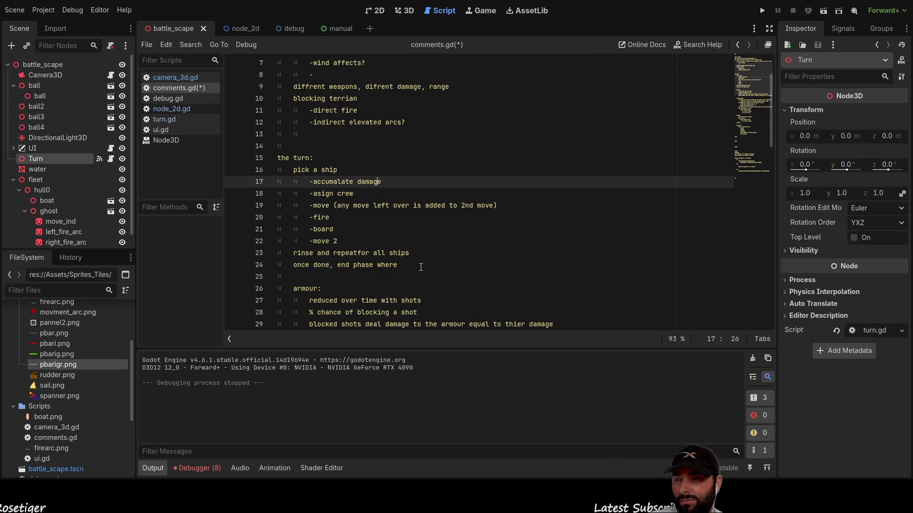
{"action": "key", "text": "Down"}
{"action": "key", "text": "Up"}
{"action": "key", "text": "Down"}
{"action": "key", "text": "Up"}
{"action": "key", "text": "Down"}
{"action": "key", "text": "Up"}
{"action": "key", "text": "Down"}
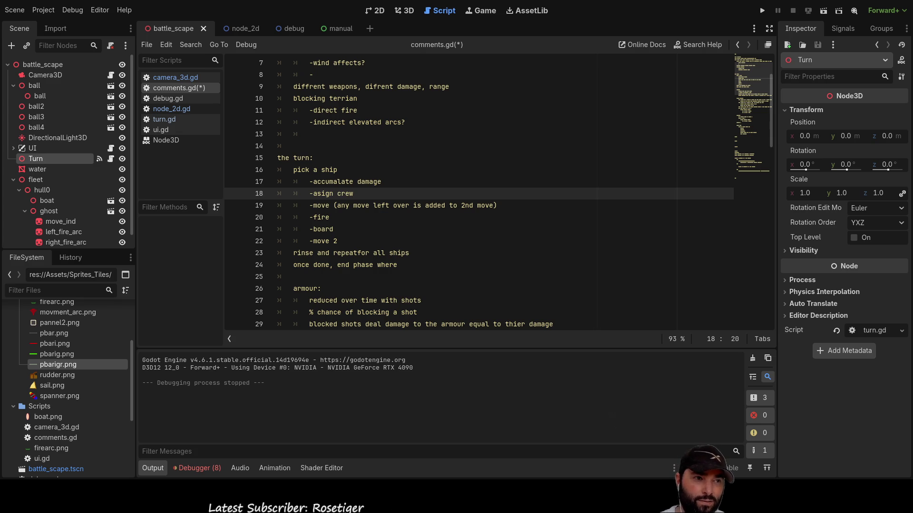
{"action": "key", "text": "alt+Tab"}
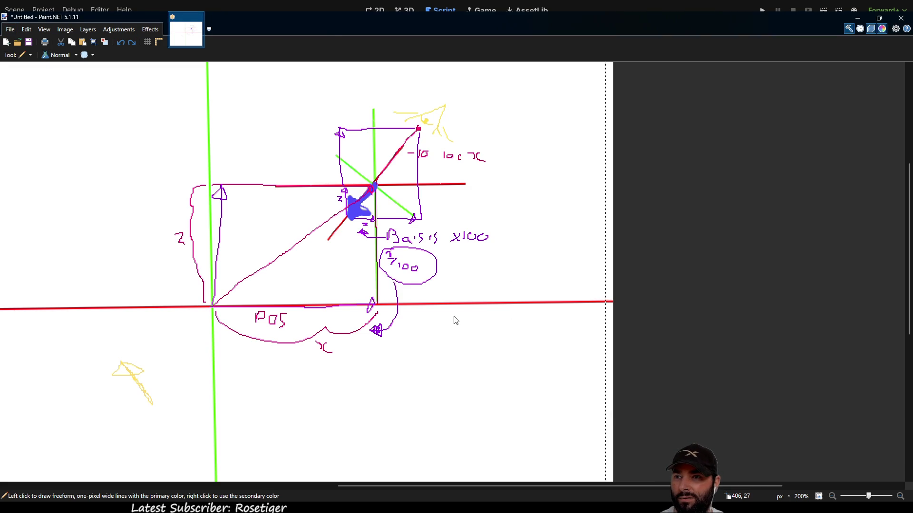
- Create a new image and draw the long leaf-shaped ship hull outline with the Pencil
{"action": "key", "text": "ctrl+n"}
{"action": "key", "text": "Return"}
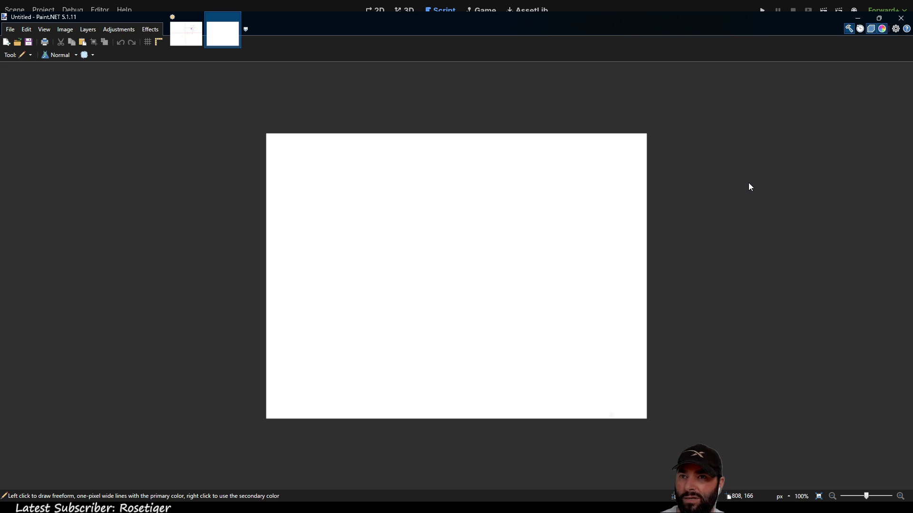
{"action": "mouse_move", "coordinate": [439, 175]}
{"action": "left_mouse_down"}
{"action": "mouse_move", "coordinate": [416, 191]}
{"action": "mouse_move", "coordinate": [408, 346]}
{"action": "mouse_move", "coordinate": [423, 360]}
{"action": "left_mouse_up"}
{"action": "mouse_move", "coordinate": [440, 178]}
{"action": "left_mouse_down"}
{"action": "mouse_move", "coordinate": [460, 326]}
{"action": "mouse_move", "coordinate": [433, 356]}
{"action": "left_mouse_up"}
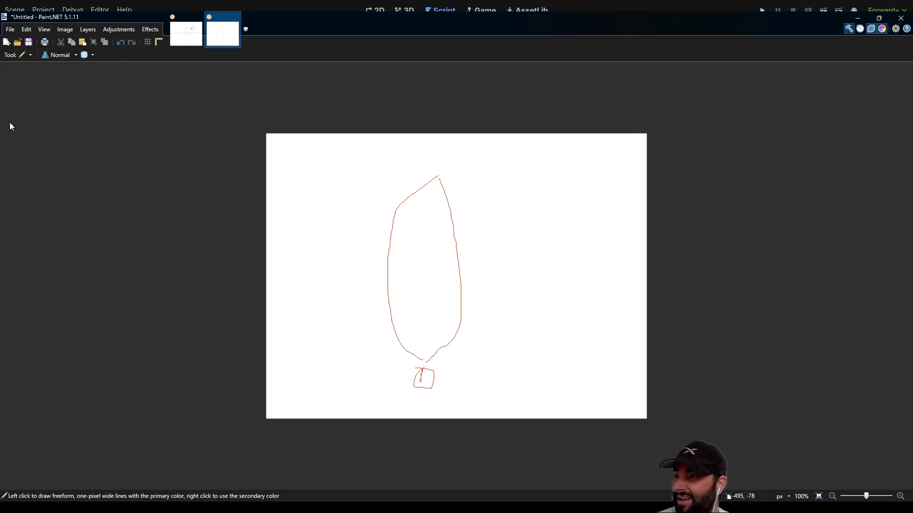
- With the Paintbrush, draw six red gun shapes inside the hull, each with an outward barrel stroke
{"action": "key", "text": "b"}
{"action": "left_click", "coordinate": [114, 58]}
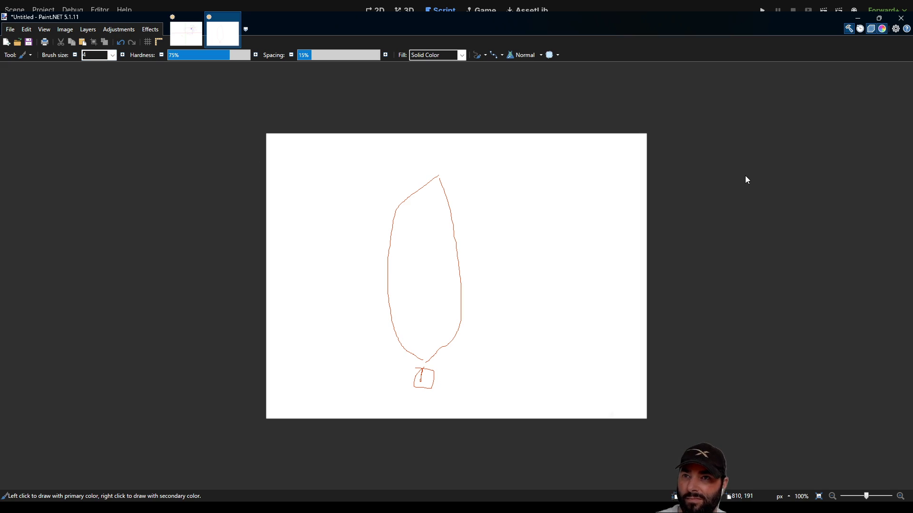
{"action": "mouse_move", "coordinate": [407, 223]}
{"action": "left_mouse_down"}
{"action": "mouse_move", "coordinate": [443, 235]}
{"action": "mouse_move", "coordinate": [449, 260]}
{"action": "left_mouse_up"}
{"action": "left_click_drag", "start_coordinate": [398, 303], "coordinate": [420, 291]}
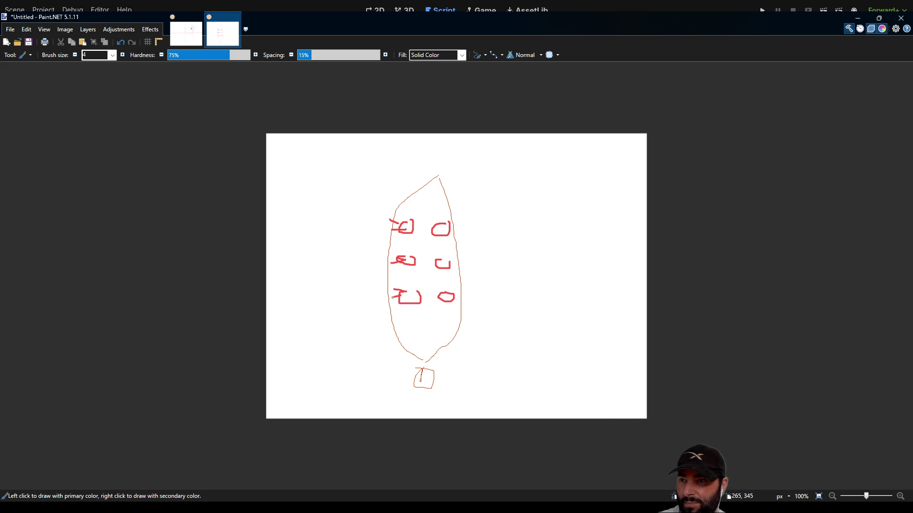
{"action": "left_click_drag", "start_coordinate": [440, 229], "coordinate": [460, 228]}
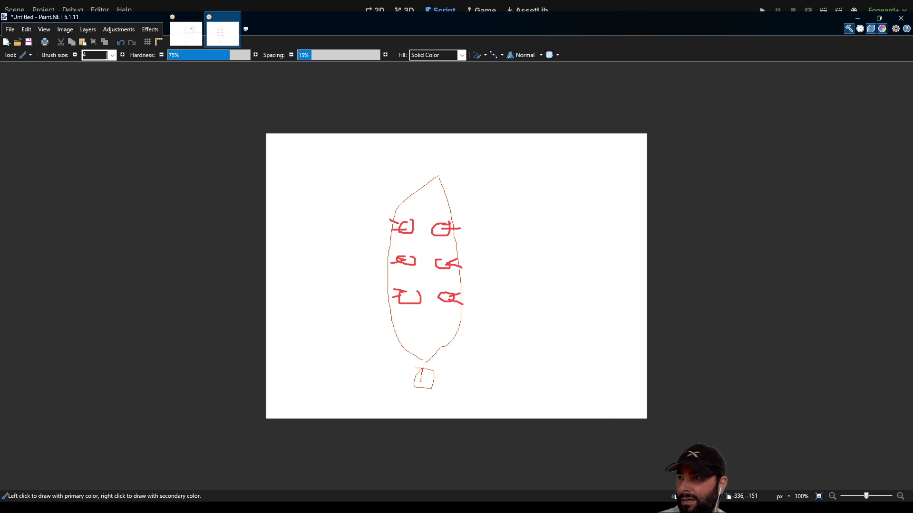
- Set the Paintbrush to size 60 with 24% hardness
{"action": "type", "text": "7"}
{"action": "key", "text": "Return"}
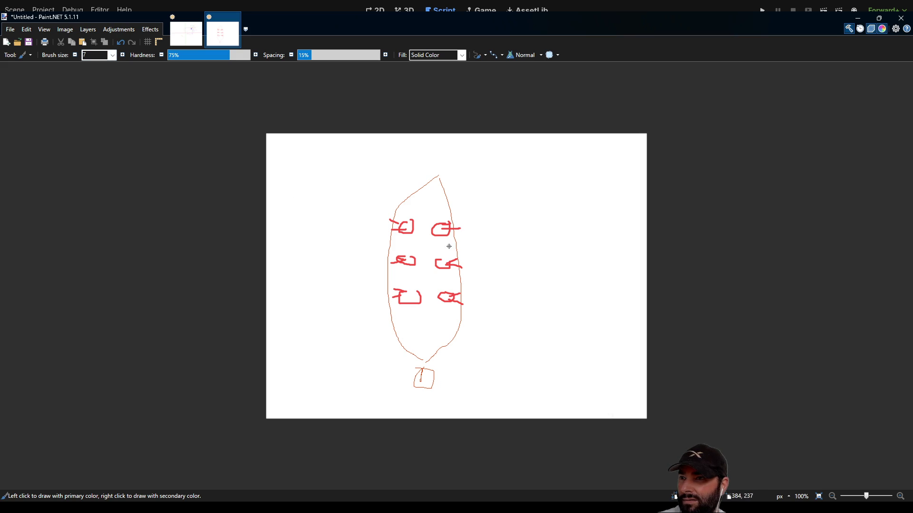
{"action": "left_click", "coordinate": [108, 55]}
{"action": "type", "text": "20"}
{"action": "key", "text": "Return"}
{"action": "left_click", "coordinate": [110, 57]}
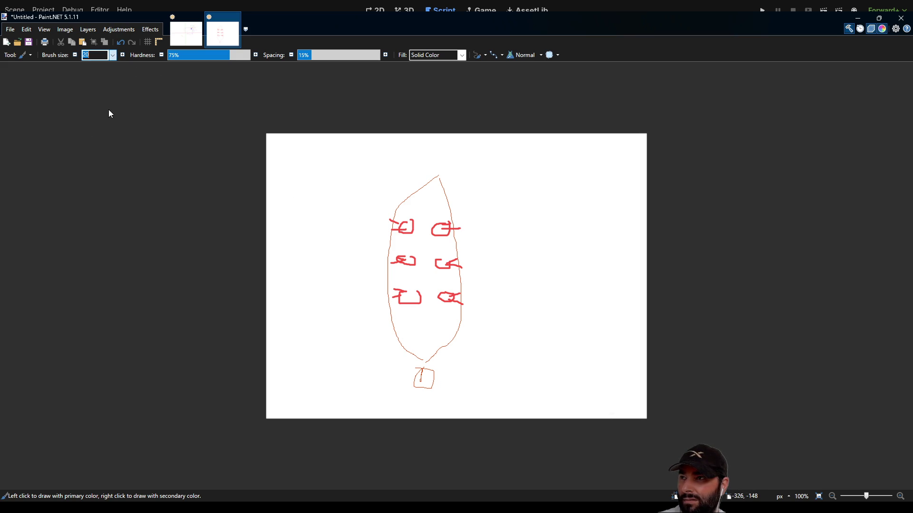
{"action": "type", "text": "60"}
{"action": "key", "text": "Return"}
{"action": "left_click_drag", "start_coordinate": [193, 59], "coordinate": [187, 59]}
- Dab soft glows on the guns: yellow on the front pair, red on the right, green on the left
{"action": "left_click", "coordinate": [404, 227]}
{"action": "left_click", "coordinate": [437, 229]}
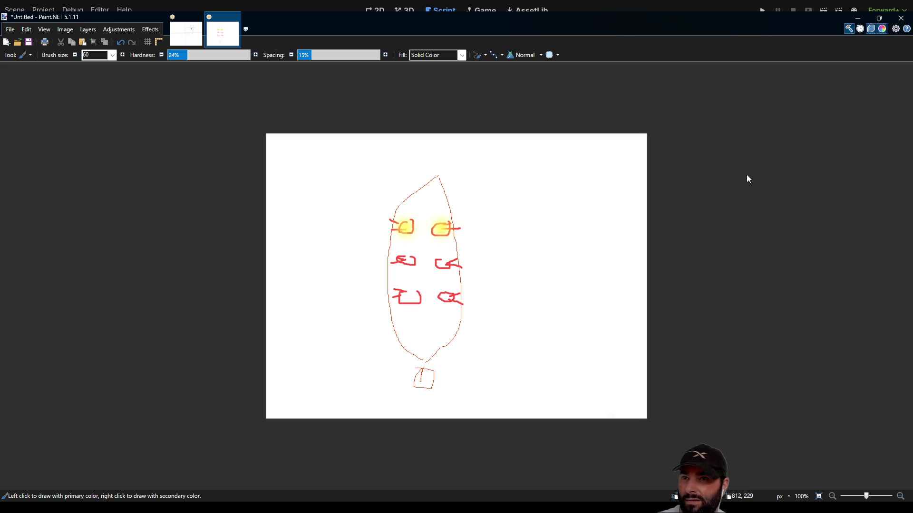
{"action": "right_click", "coordinate": [445, 264]}
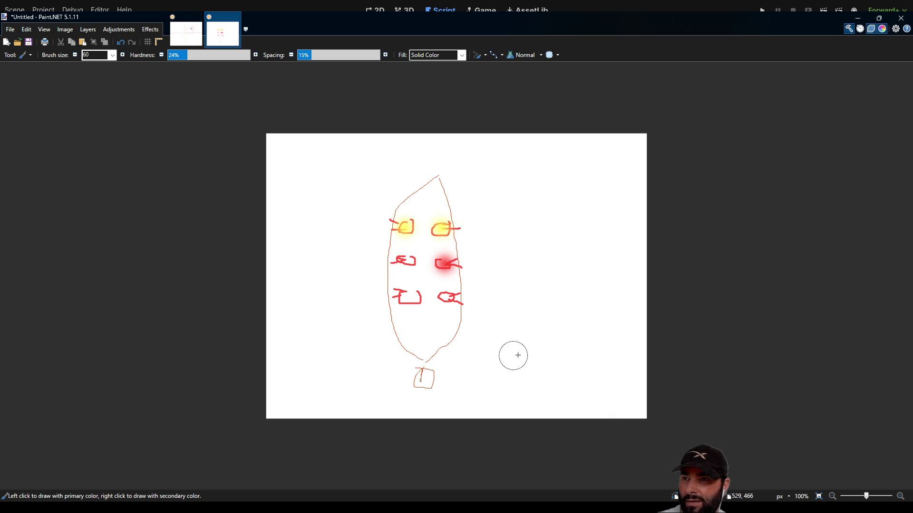
{"action": "right_click", "coordinate": [450, 298]}
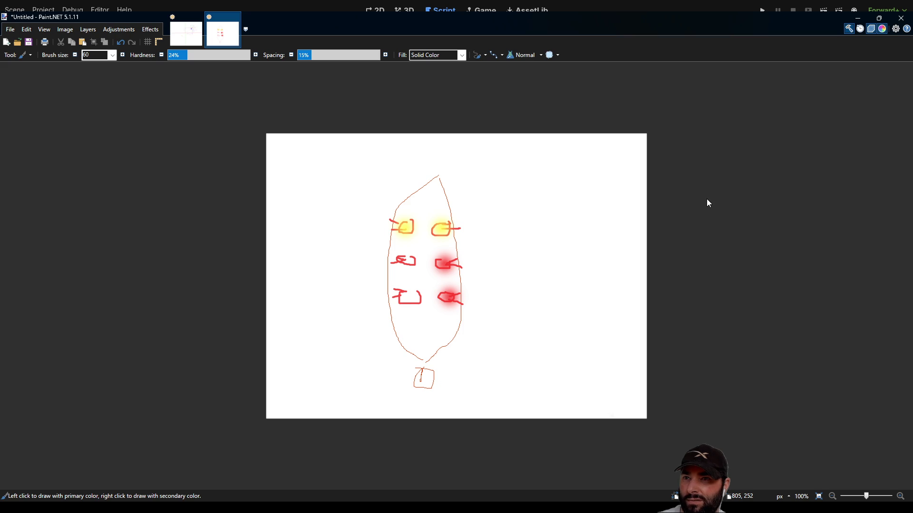
{"action": "left_click", "coordinate": [405, 261]}
{"action": "left_click", "coordinate": [412, 300]}
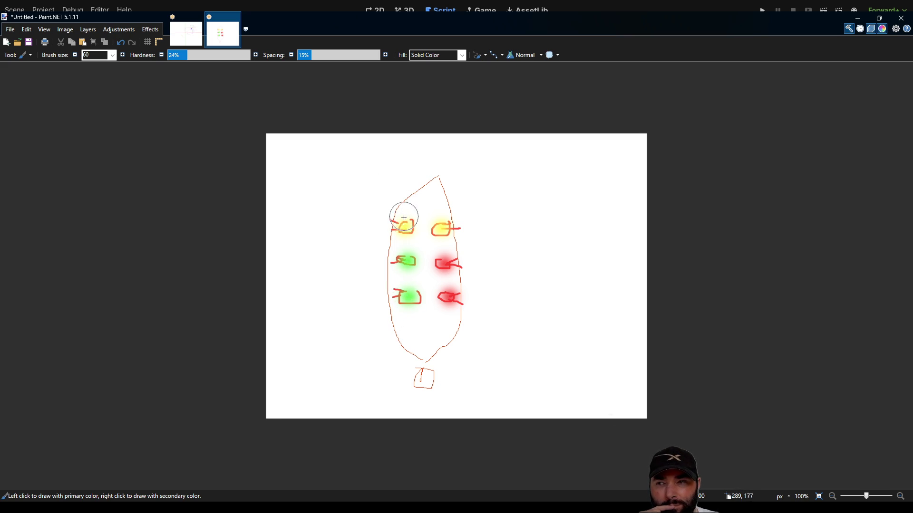
{"action": "left_click", "coordinate": [404, 233]}
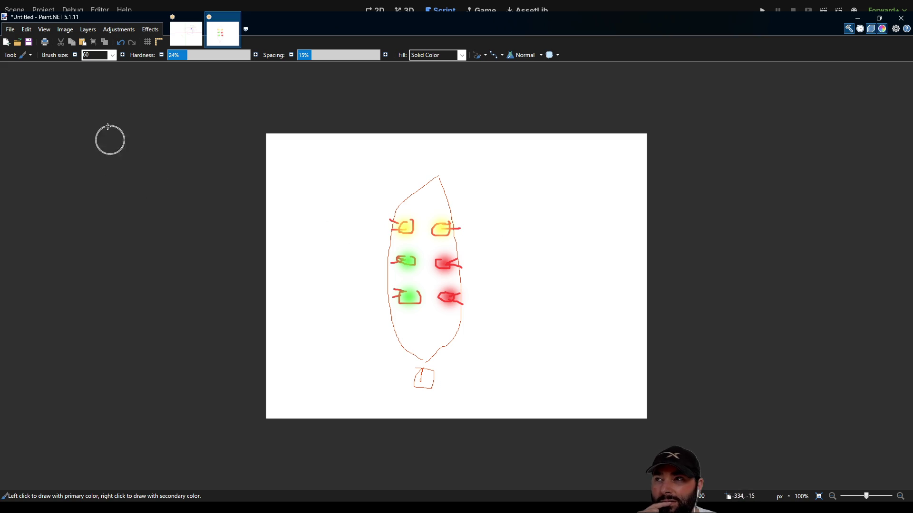
{"action": "left_click", "coordinate": [110, 54]}
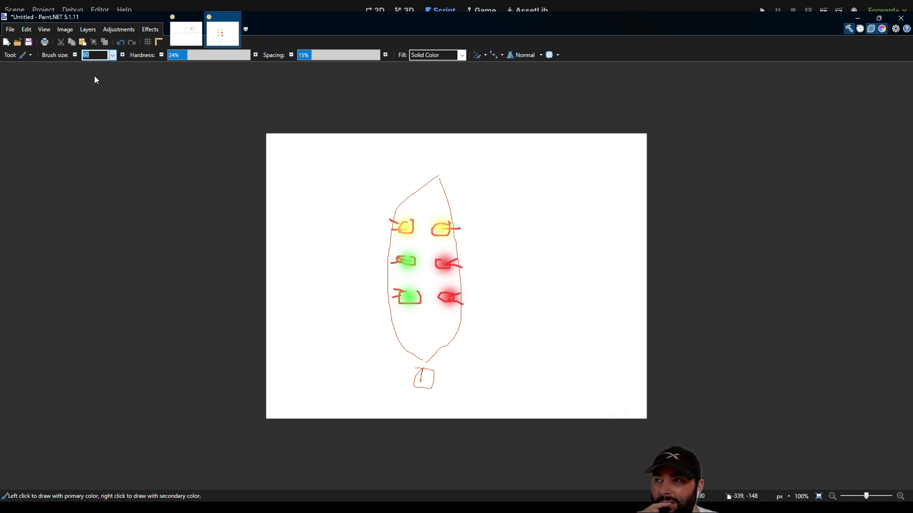
- At brush size 2, draw thin blue boxes beside the guns, numbered 3 and 4, plus one above the bow
{"action": "type", "text": "2"}
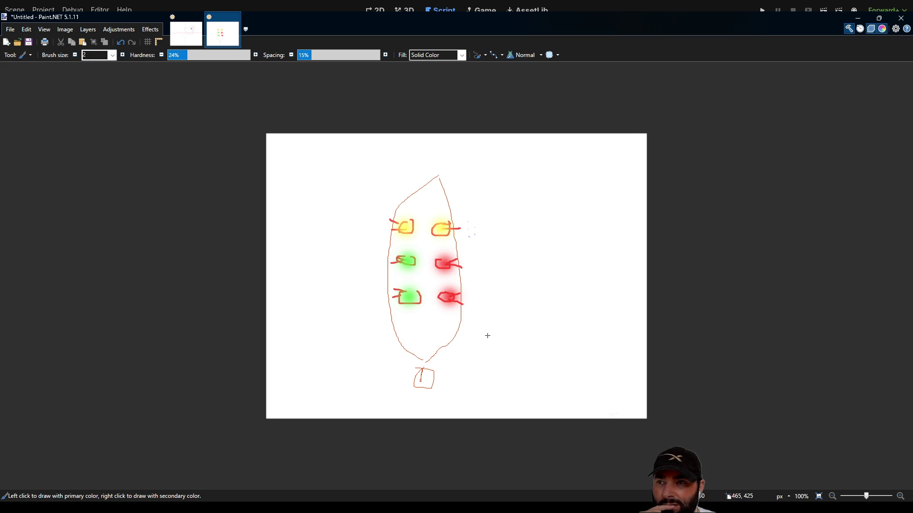
{"action": "left_click_drag", "start_coordinate": [459, 235], "coordinate": [493, 246]}
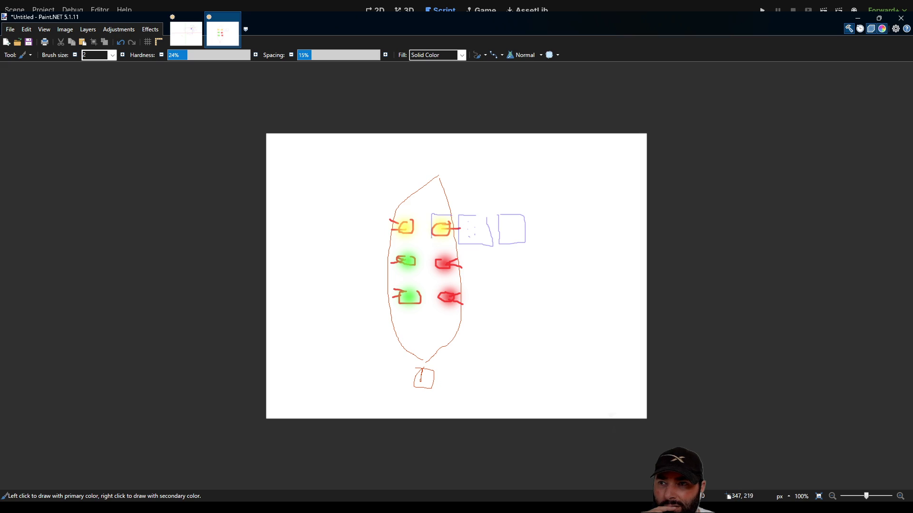
{"action": "mouse_move", "coordinate": [386, 211]}
{"action": "left_mouse_down"}
{"action": "mouse_move", "coordinate": [418, 214]}
{"action": "mouse_move", "coordinate": [375, 212]}
{"action": "mouse_move", "coordinate": [355, 226]}
{"action": "left_mouse_up"}
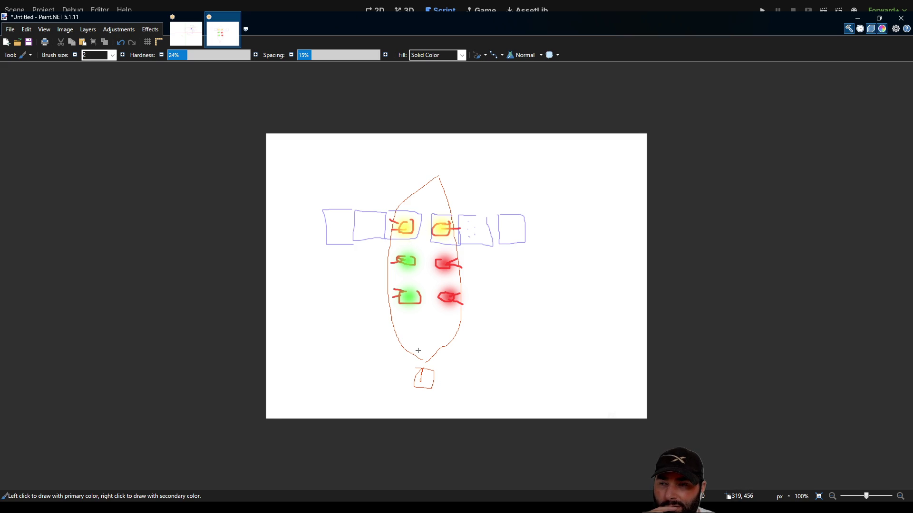
{"action": "left_click_drag", "start_coordinate": [454, 286], "coordinate": [434, 282]}
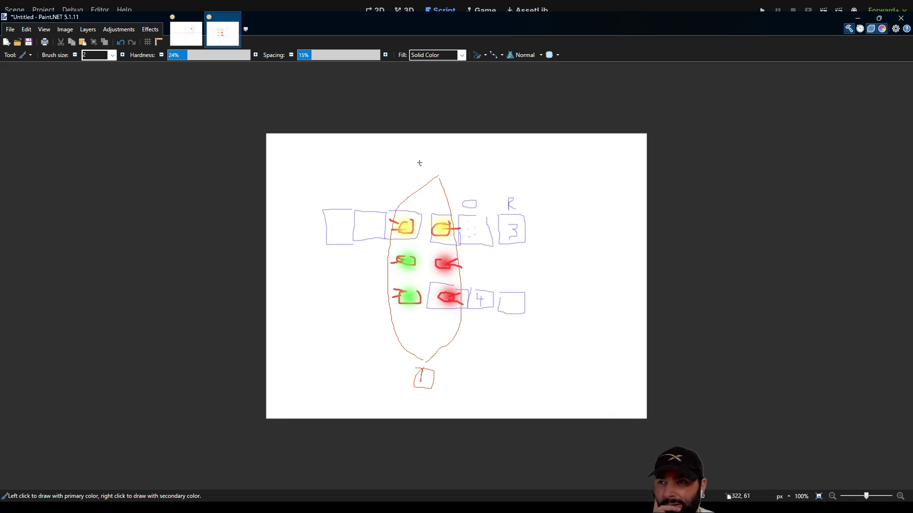
{"action": "mouse_move", "coordinate": [406, 143]}
{"action": "left_mouse_down"}
{"action": "mouse_move", "coordinate": [402, 159]}
{"action": "mouse_move", "coordinate": [455, 166]}
{"action": "mouse_move", "coordinate": [407, 143]}
{"action": "left_mouse_up"}
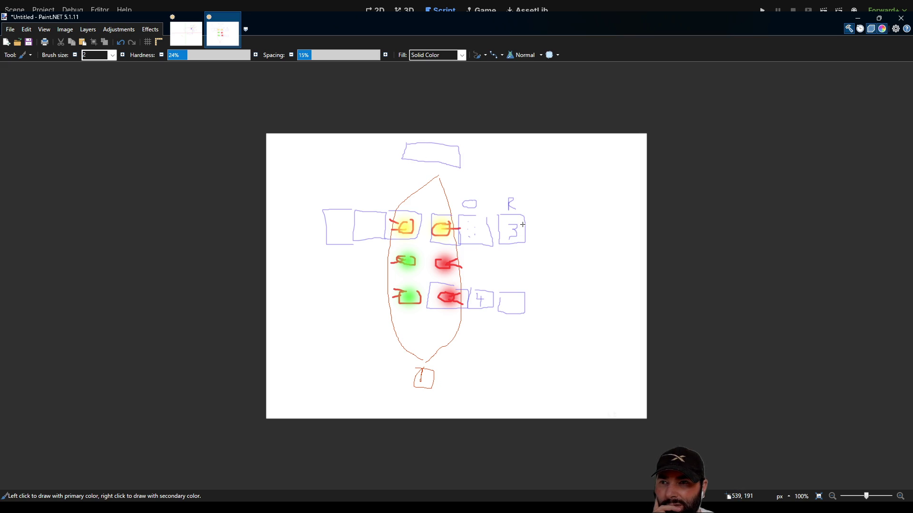
{"action": "mouse_move", "coordinate": [524, 233]}
{"action": "left_mouse_down"}
{"action": "mouse_move", "coordinate": [525, 224]}
{"action": "mouse_move", "coordinate": [524, 242]}
{"action": "left_mouse_up"}
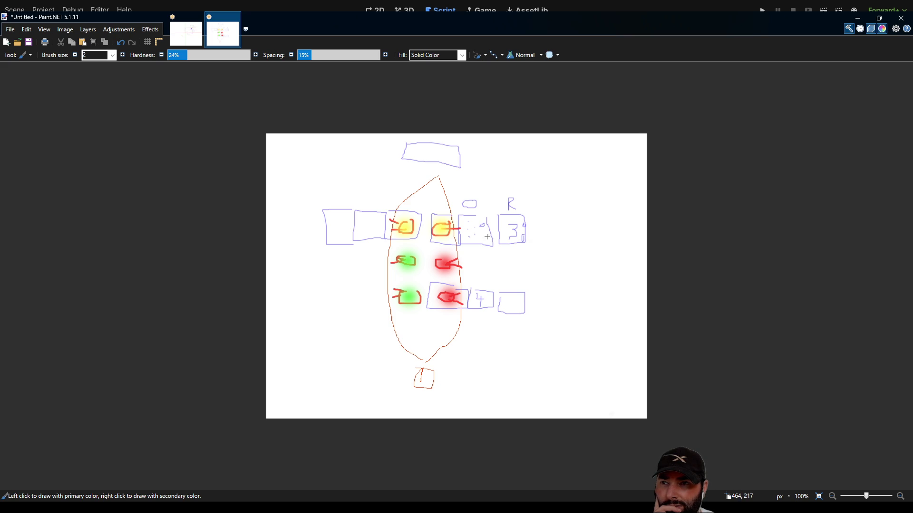
{"action": "left_click_drag", "start_coordinate": [522, 294], "coordinate": [516, 294]}
{"action": "mouse_move", "coordinate": [434, 247]}
{"action": "left_mouse_down"}
{"action": "mouse_move", "coordinate": [433, 275]}
{"action": "mouse_move", "coordinate": [465, 275]}
{"action": "mouse_move", "coordinate": [435, 248]}
{"action": "mouse_move", "coordinate": [468, 276]}
{"action": "mouse_move", "coordinate": [500, 275]}
{"action": "mouse_move", "coordinate": [476, 252]}
{"action": "mouse_move", "coordinate": [528, 271]}
{"action": "mouse_move", "coordinate": [501, 252]}
{"action": "left_mouse_up"}
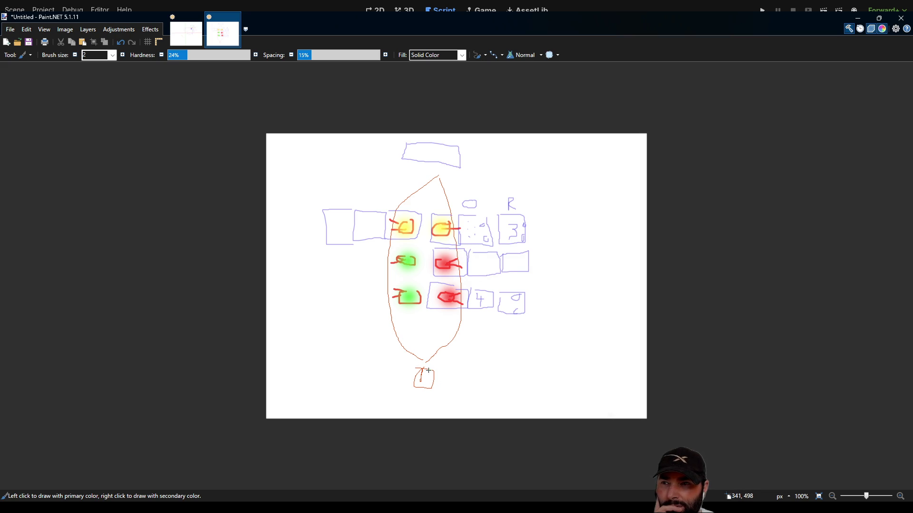
- Draw a row of blue boxes beneath the hull and short blue dashes at the lower left
{"action": "key", "text": "s"}
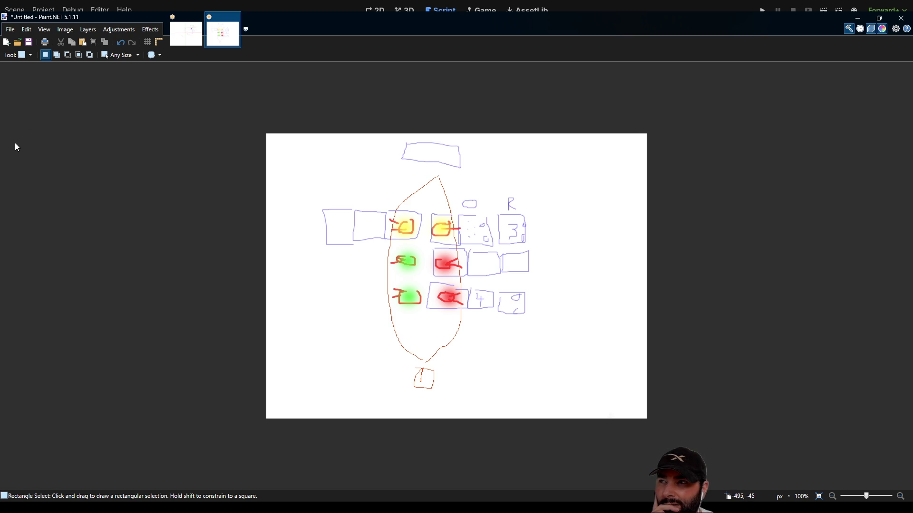
{"action": "key", "text": "b"}
{"action": "mouse_move", "coordinate": [434, 365]}
{"action": "left_mouse_down"}
{"action": "mouse_move", "coordinate": [394, 360]}
{"action": "mouse_move", "coordinate": [411, 396]}
{"action": "mouse_move", "coordinate": [450, 374]}
{"action": "mouse_move", "coordinate": [441, 368]}
{"action": "mouse_move", "coordinate": [480, 365]}
{"action": "left_mouse_up"}
{"action": "mouse_move", "coordinate": [460, 395]}
{"action": "left_mouse_down"}
{"action": "mouse_move", "coordinate": [489, 383]}
{"action": "mouse_move", "coordinate": [490, 365]}
{"action": "mouse_move", "coordinate": [525, 365]}
{"action": "left_mouse_up"}
{"action": "mouse_move", "coordinate": [496, 394]}
{"action": "left_mouse_down"}
{"action": "mouse_move", "coordinate": [539, 393]}
{"action": "mouse_move", "coordinate": [531, 368]}
{"action": "left_mouse_up"}
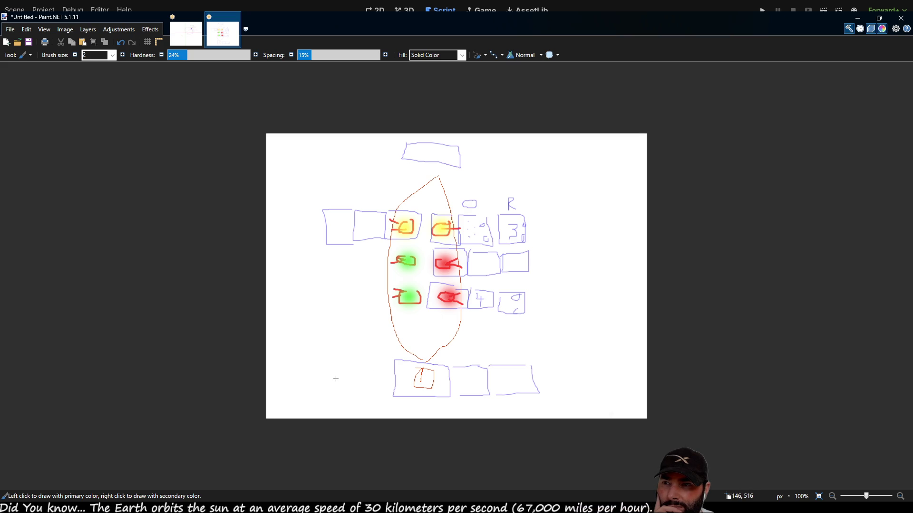
{"action": "mouse_move", "coordinate": [338, 369]}
{"action": "left_mouse_down"}
{"action": "mouse_move", "coordinate": [373, 368]}
{"action": "mouse_move", "coordinate": [377, 379]}
{"action": "mouse_move", "coordinate": [396, 336]}
{"action": "mouse_move", "coordinate": [432, 326]}
{"action": "mouse_move", "coordinate": [447, 360]}
{"action": "left_mouse_up"}
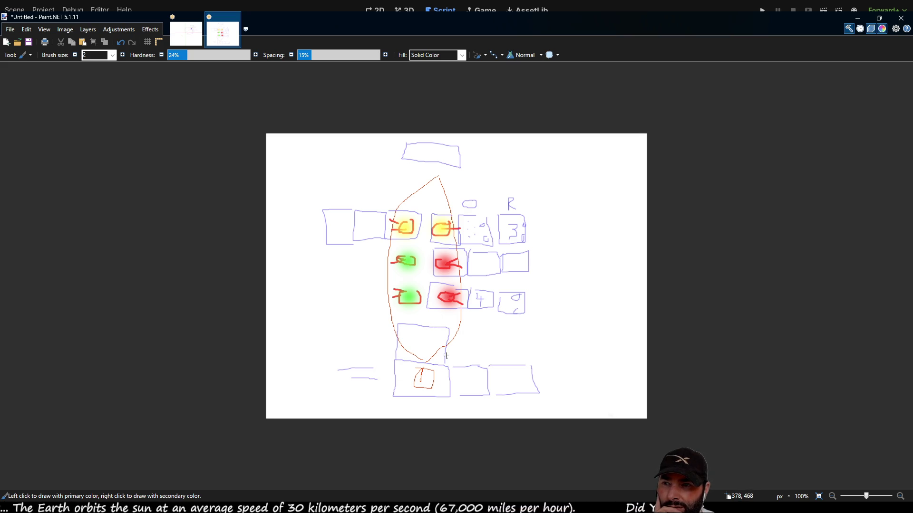
{"action": "mouse_move", "coordinate": [460, 329]}
{"action": "left_mouse_down"}
{"action": "mouse_move", "coordinate": [495, 330]}
{"action": "mouse_move", "coordinate": [491, 366]}
{"action": "left_mouse_up"}
{"action": "mouse_move", "coordinate": [498, 328]}
{"action": "left_mouse_down"}
{"action": "mouse_move", "coordinate": [535, 332]}
{"action": "mouse_move", "coordinate": [531, 366]}
{"action": "left_mouse_up"}
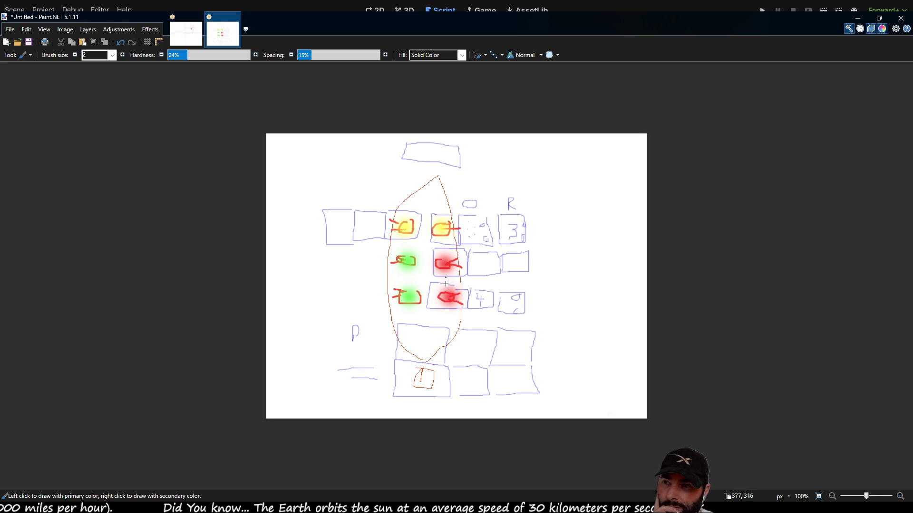
- Trace around the green squares and add more blue boxes to the left grid rows
{"action": "mouse_move", "coordinate": [404, 241]}
{"action": "left_mouse_down"}
{"action": "mouse_move", "coordinate": [388, 259]}
{"action": "mouse_move", "coordinate": [405, 280]}
{"action": "mouse_move", "coordinate": [414, 241]}
{"action": "left_mouse_up"}
{"action": "mouse_move", "coordinate": [396, 284]}
{"action": "left_mouse_down"}
{"action": "mouse_move", "coordinate": [388, 307]}
{"action": "mouse_move", "coordinate": [411, 314]}
{"action": "mouse_move", "coordinate": [416, 282]}
{"action": "left_mouse_up"}
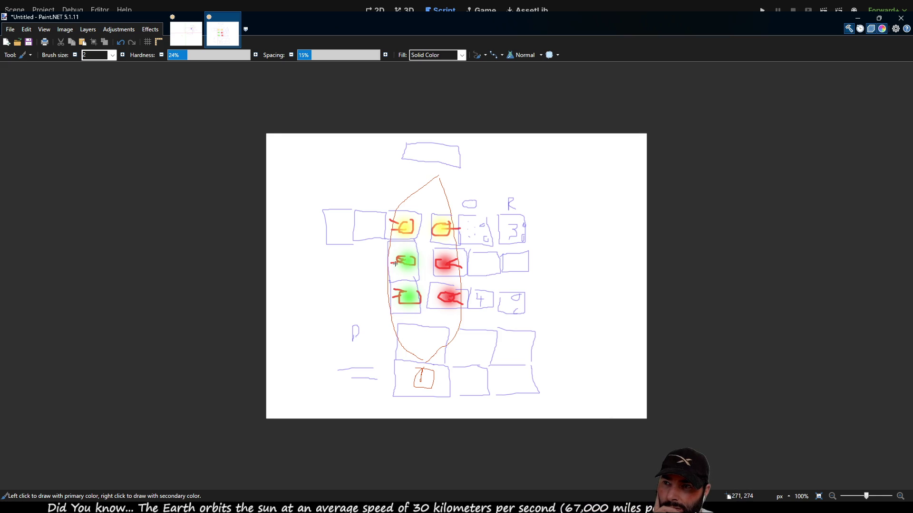
{"action": "mouse_move", "coordinate": [354, 240]}
{"action": "left_mouse_down"}
{"action": "mouse_move", "coordinate": [359, 260]}
{"action": "mouse_move", "coordinate": [387, 278]}
{"action": "mouse_move", "coordinate": [362, 299]}
{"action": "mouse_move", "coordinate": [396, 312]}
{"action": "left_mouse_up"}
{"action": "mouse_move", "coordinate": [326, 244]}
{"action": "left_mouse_down"}
{"action": "mouse_move", "coordinate": [346, 283]}
{"action": "mouse_move", "coordinate": [360, 284]}
{"action": "mouse_move", "coordinate": [332, 312]}
{"action": "mouse_move", "coordinate": [362, 312]}
{"action": "left_mouse_up"}
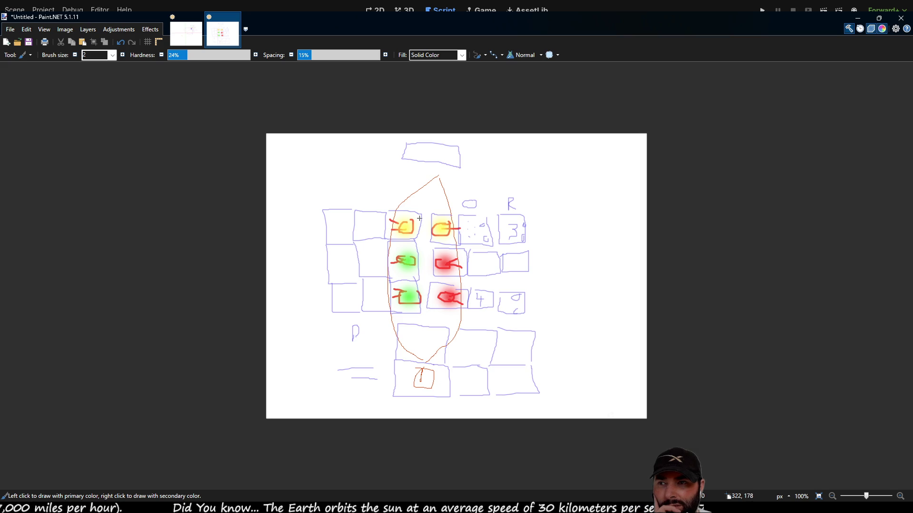
- Select the sketch's right half and shift it right, leaving a transparent gap down the hull, then deselect
{"action": "key", "text": "s"}
{"action": "mouse_move", "coordinate": [436, 135]}
{"action": "left_mouse_down"}
{"action": "mouse_move", "coordinate": [456, 387]}
{"action": "mouse_move", "coordinate": [478, 428]}
{"action": "mouse_move", "coordinate": [570, 434]}
{"action": "left_mouse_up"}
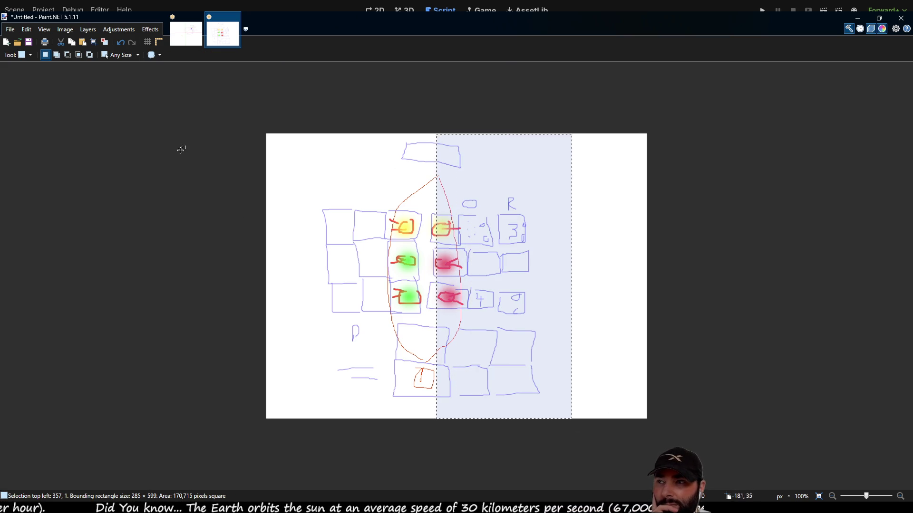
{"action": "key", "text": "m"}
{"action": "left_click_drag", "start_coordinate": [504, 196], "coordinate": [517, 196]}
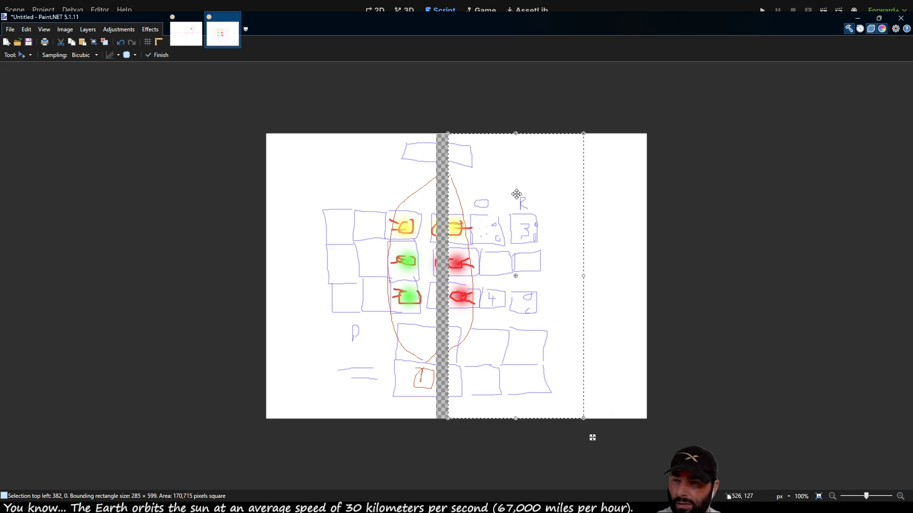
{"action": "key", "text": "ctrl+z"}
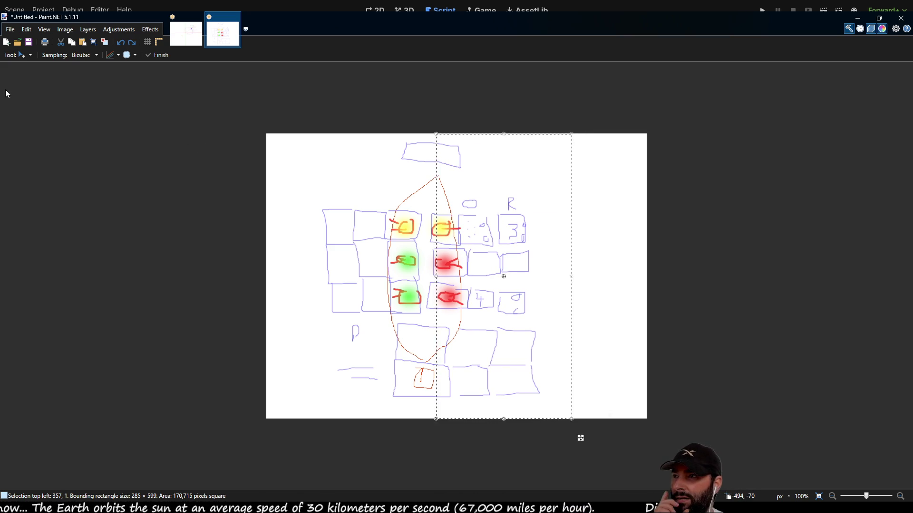
{"action": "key", "text": "s"}
{"action": "mouse_move", "coordinate": [430, 133]}
{"action": "left_mouse_down"}
{"action": "mouse_move", "coordinate": [491, 444]}
{"action": "mouse_move", "coordinate": [571, 421]}
{"action": "mouse_move", "coordinate": [568, 411]}
{"action": "mouse_move", "coordinate": [595, 430]}
{"action": "left_mouse_up"}
{"action": "key", "text": "m"}
{"action": "left_click_drag", "start_coordinate": [518, 297], "coordinate": [531, 297]}
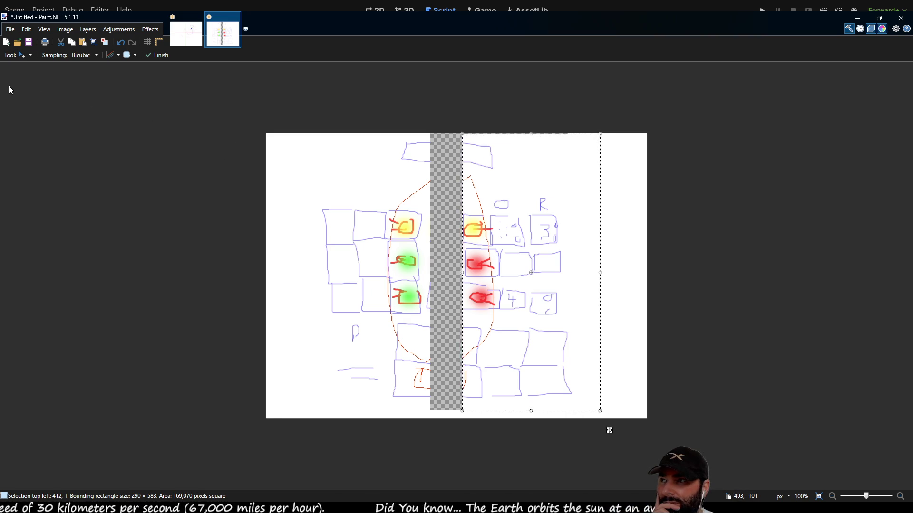
{"action": "key", "text": "s"}
{"action": "left_click", "coordinate": [201, 123]}
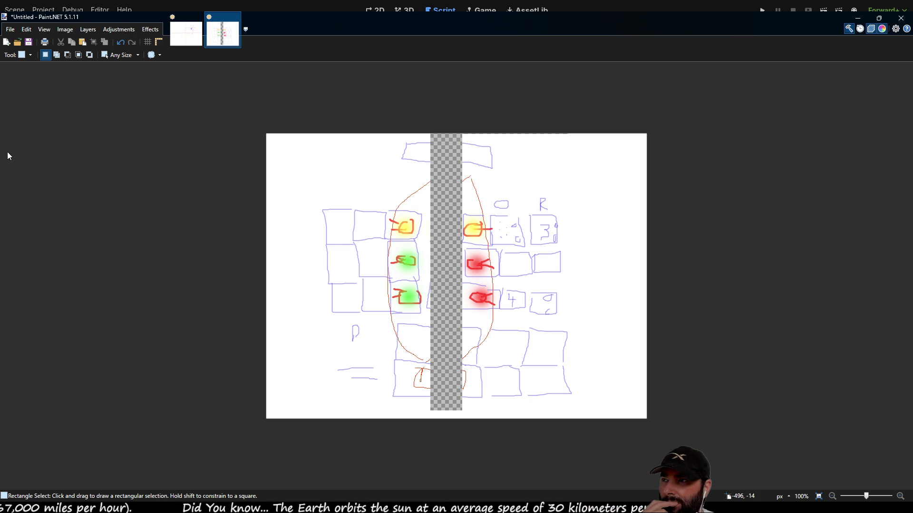
- Paint three thick red downward arrows down the central gap at brush size 10
{"action": "key", "text": "b"}
{"action": "mouse_move", "coordinate": [436, 220]}
{"action": "left_mouse_down"}
{"action": "mouse_move", "coordinate": [436, 228]}
{"action": "mouse_move", "coordinate": [428, 208]}
{"action": "mouse_move", "coordinate": [436, 212]}
{"action": "left_mouse_up"}
{"action": "scroll", "coordinate": [112, 56], "scroll_direction": "up", "scroll_amount": 1}
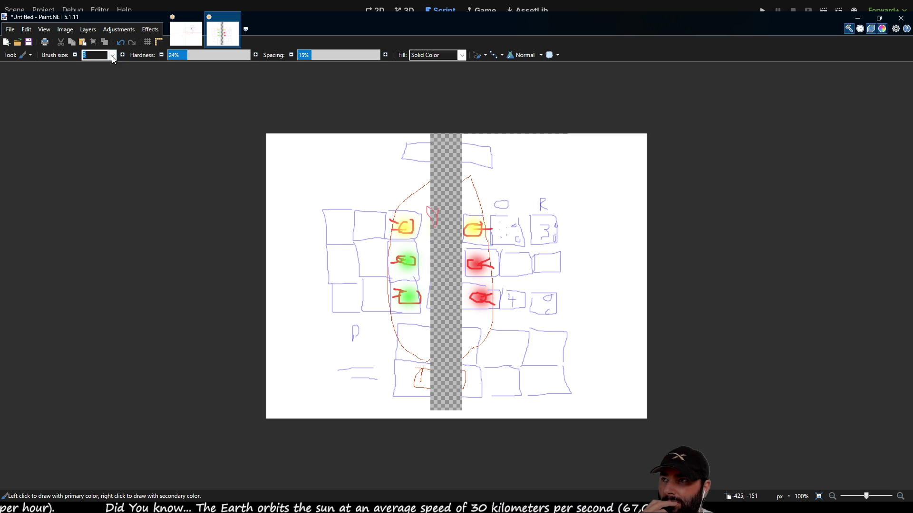
{"action": "type", "text": "10"}
{"action": "mouse_move", "coordinate": [438, 229]}
{"action": "left_mouse_down"}
{"action": "mouse_move", "coordinate": [432, 215]}
{"action": "mouse_move", "coordinate": [443, 223]}
{"action": "mouse_move", "coordinate": [447, 216]}
{"action": "left_mouse_up"}
{"action": "mouse_move", "coordinate": [439, 266]}
{"action": "left_mouse_down"}
{"action": "mouse_move", "coordinate": [431, 256]}
{"action": "mouse_move", "coordinate": [442, 264]}
{"action": "mouse_move", "coordinate": [440, 243]}
{"action": "left_mouse_up"}
{"action": "mouse_move", "coordinate": [440, 304]}
{"action": "left_mouse_down"}
{"action": "mouse_move", "coordinate": [430, 281]}
{"action": "mouse_move", "coordinate": [447, 304]}
{"action": "mouse_move", "coordinate": [447, 291]}
{"action": "mouse_move", "coordinate": [439, 333]}
{"action": "mouse_move", "coordinate": [434, 323]}
{"action": "mouse_move", "coordinate": [446, 322]}
{"action": "mouse_move", "coordinate": [439, 333]}
{"action": "left_mouse_up"}
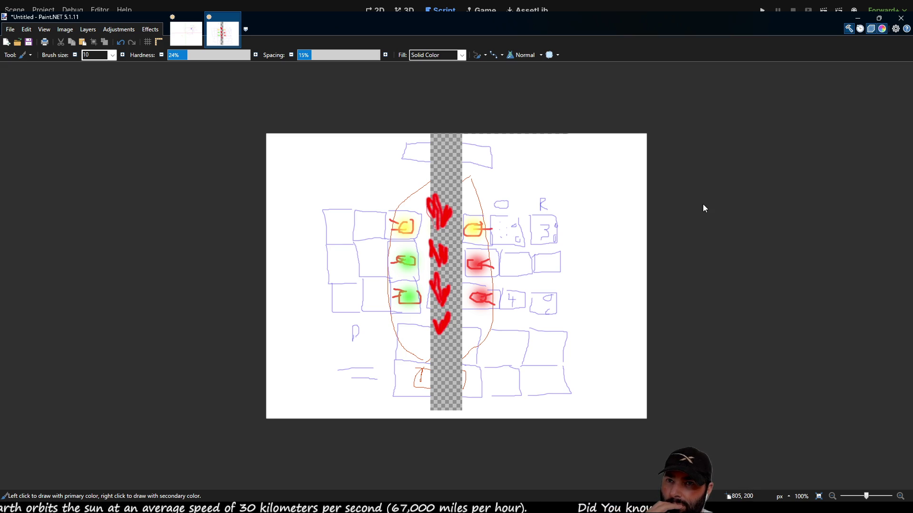
- Add yellow over the red arrows and circle the top box right of the gap in blue
{"action": "mouse_move", "coordinate": [444, 226]}
{"action": "left_mouse_down"}
{"action": "mouse_move", "coordinate": [440, 264]}
{"action": "mouse_move", "coordinate": [442, 256]}
{"action": "left_mouse_up"}
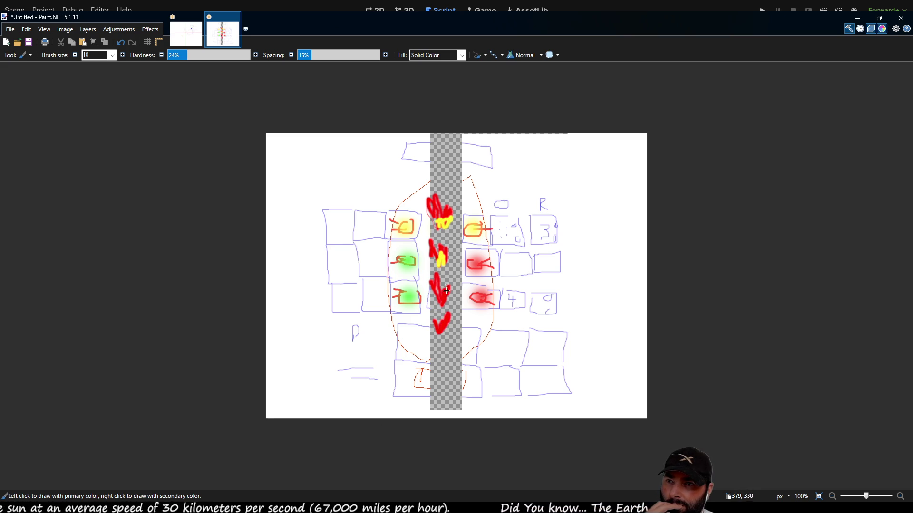
{"action": "mouse_move", "coordinate": [442, 305]}
{"action": "left_mouse_down"}
{"action": "mouse_move", "coordinate": [441, 291]}
{"action": "mouse_move", "coordinate": [438, 333]}
{"action": "left_mouse_up"}
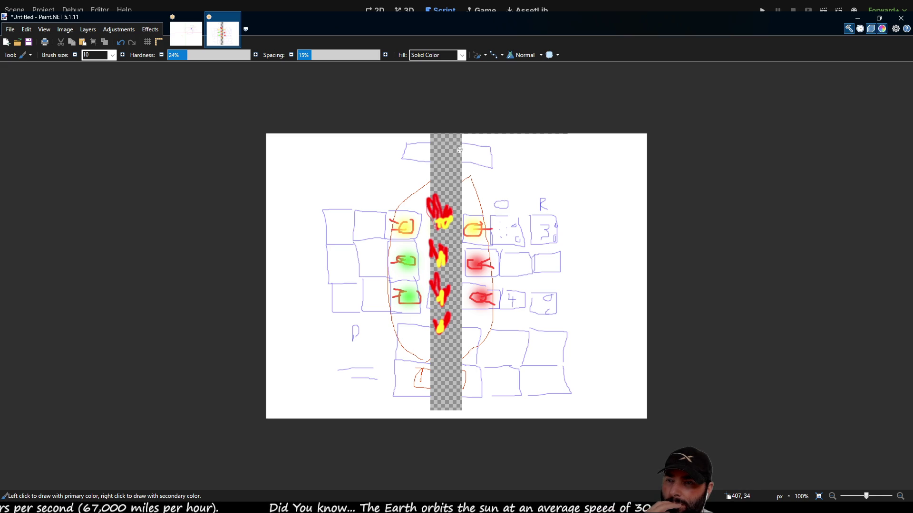
{"action": "mouse_move", "coordinate": [463, 145]}
{"action": "left_mouse_down"}
{"action": "mouse_move", "coordinate": [454, 140]}
{"action": "mouse_move", "coordinate": [450, 163]}
{"action": "mouse_move", "coordinate": [494, 152]}
{"action": "mouse_move", "coordinate": [478, 156]}
{"action": "left_mouse_up"}
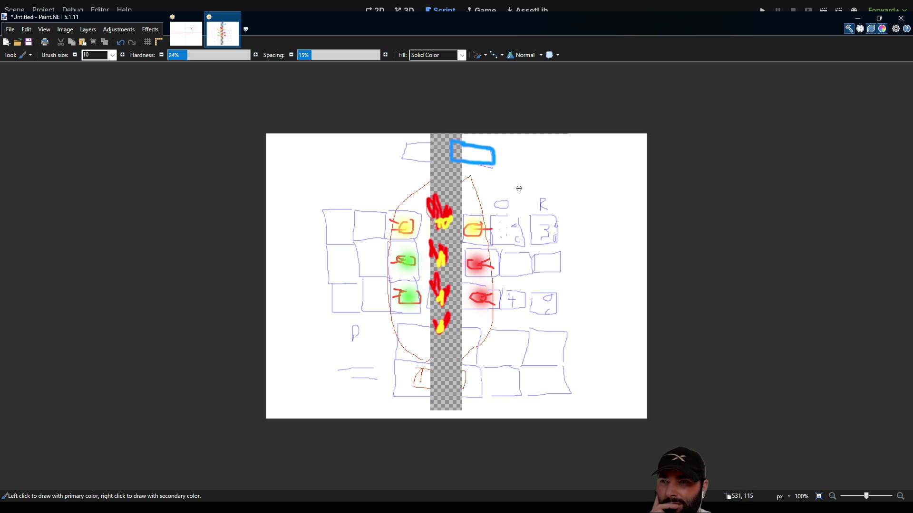
- Draw and undo a blue L stroke right of the gap, then switch to Godot's comments.gd
{"action": "left_click_drag", "start_coordinate": [461, 328], "coordinate": [483, 363]}
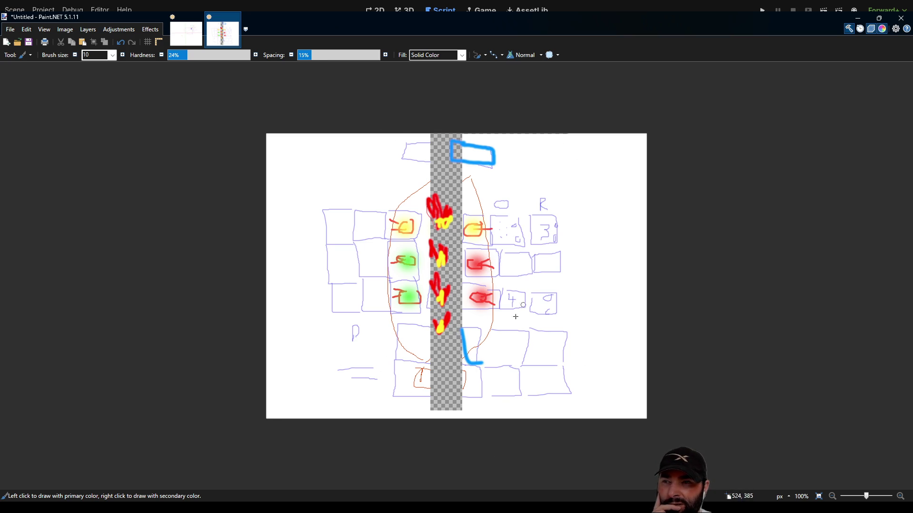
{"action": "key", "text": "ctrl+z"}
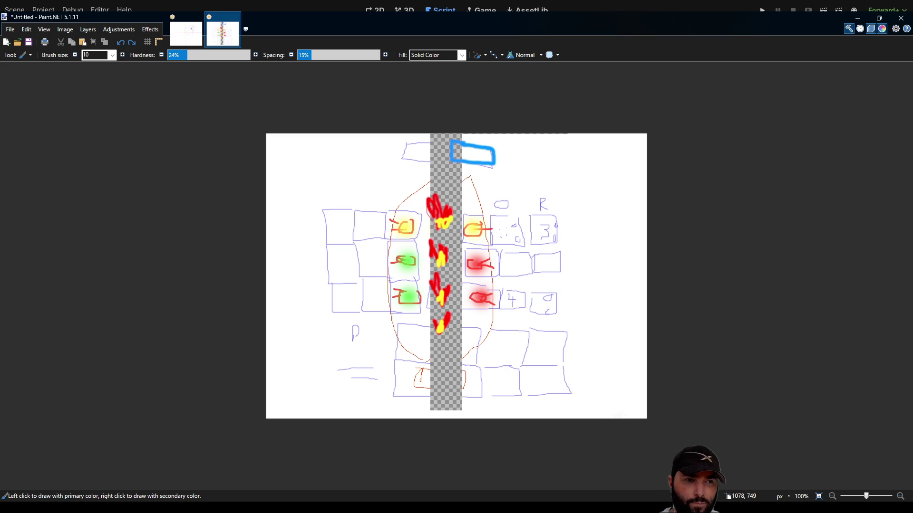
{"action": "key", "text": "alt+Tab"}
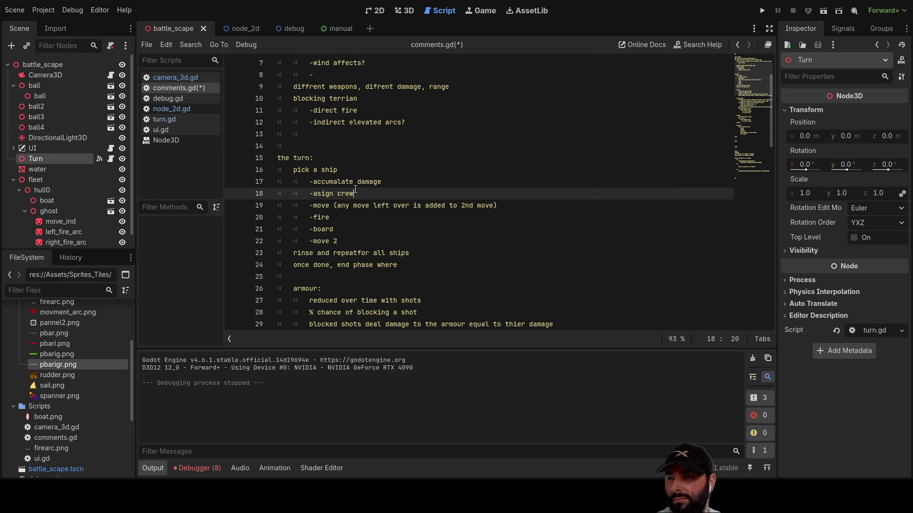
- Select the '-accumalate damage' line on line 17 of comments.gd, then return to the Paint.NET sketch
{"action": "left_click_drag", "start_coordinate": [384, 179], "coordinate": [308, 181]}
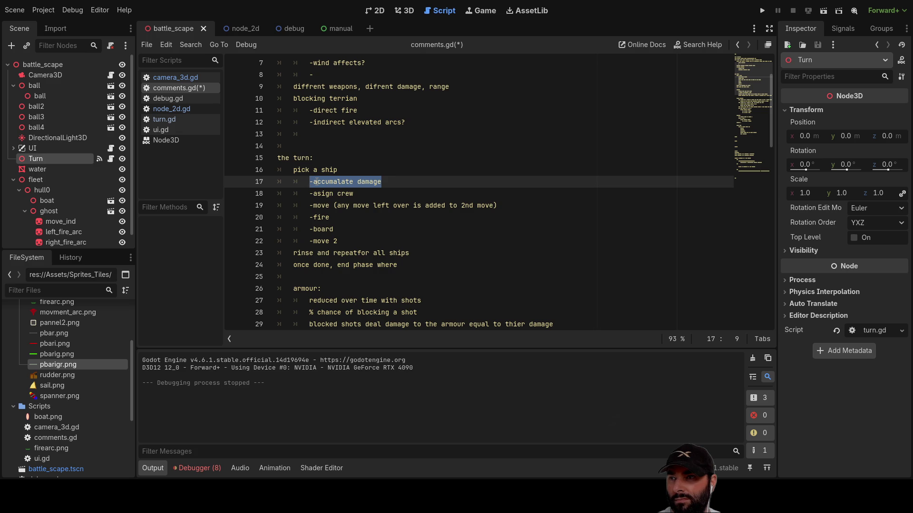
{"action": "left_click", "coordinate": [397, 182]}
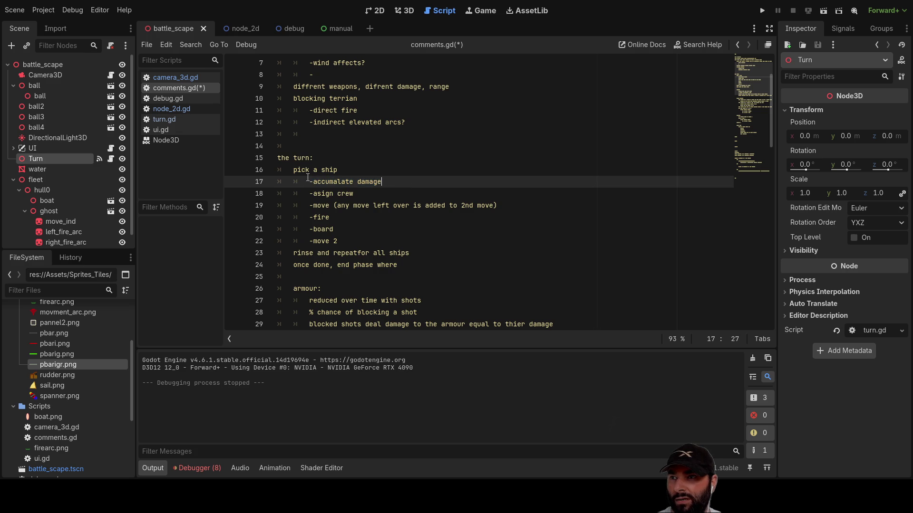
{"action": "left_click_drag", "start_coordinate": [308, 182], "coordinate": [397, 183]}
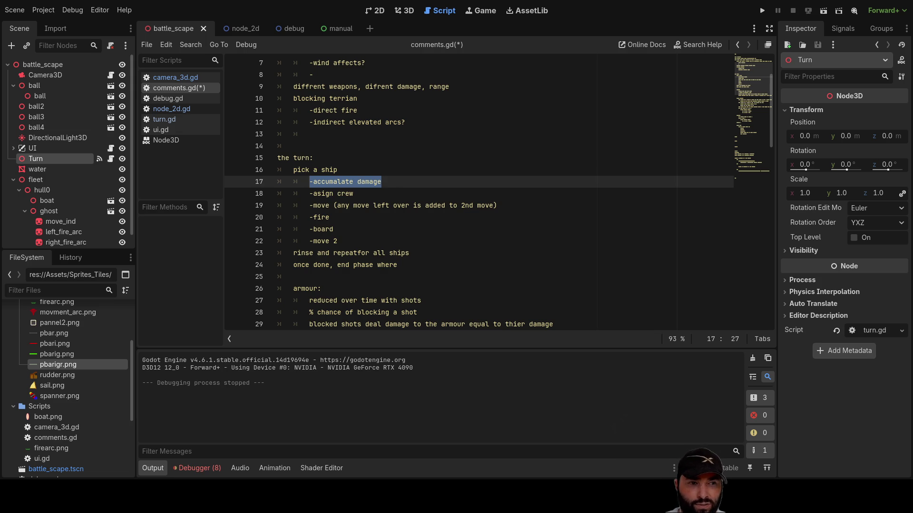
{"action": "key", "text": "alt+Tab"}
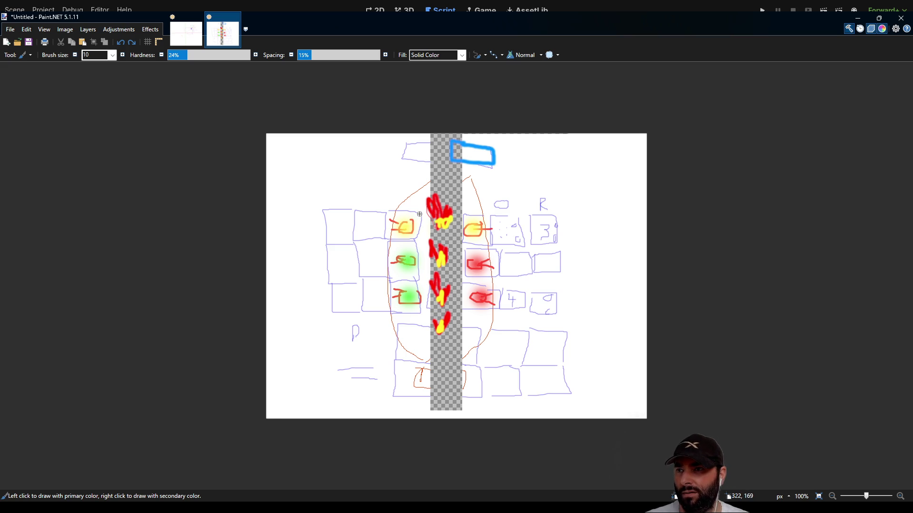
- Paint blue dots beside the upper-left yellow square, then switch back to the Godot notes
{"action": "left_click_drag", "start_coordinate": [418, 220], "coordinate": [413, 238]}
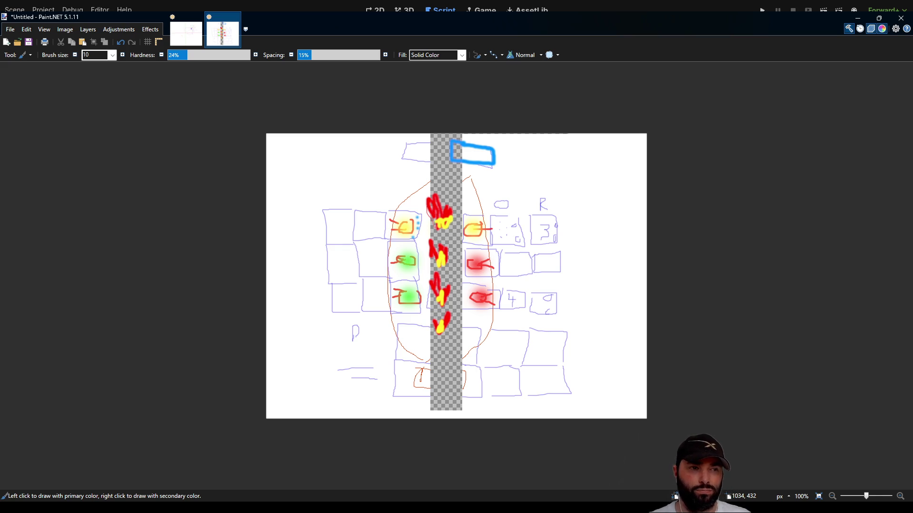
{"action": "key", "text": "alt+Tab"}
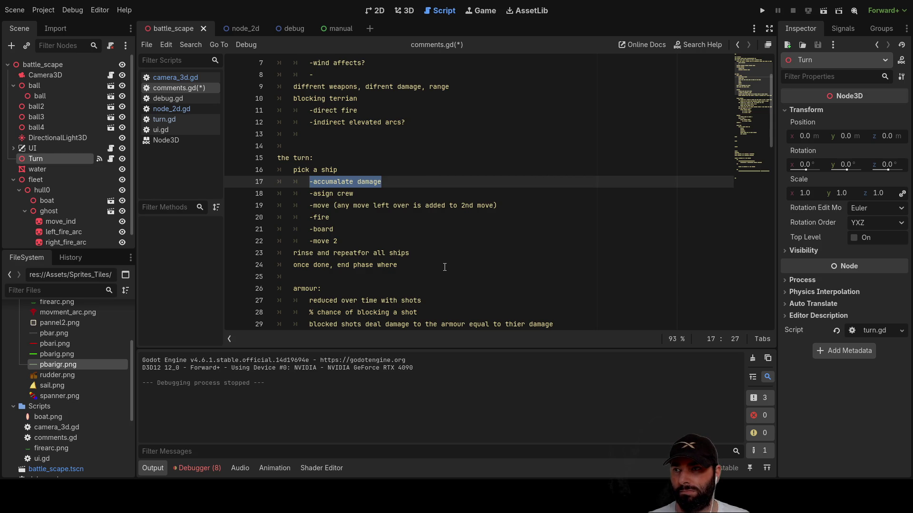
- Append '(fire spread?)' to the '-accumalate damage' step on line 17
{"action": "left_click_drag", "start_coordinate": [392, 183], "coordinate": [310, 182]}
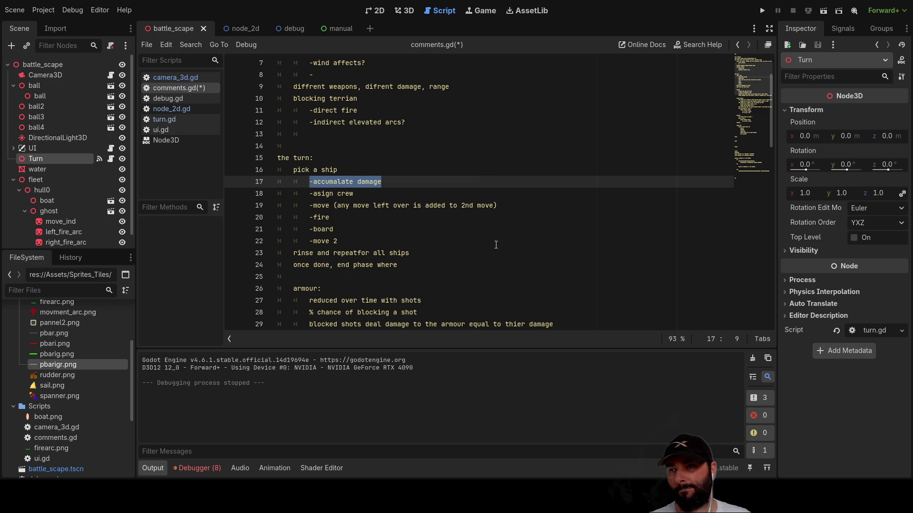
{"action": "left_click", "coordinate": [414, 187]}
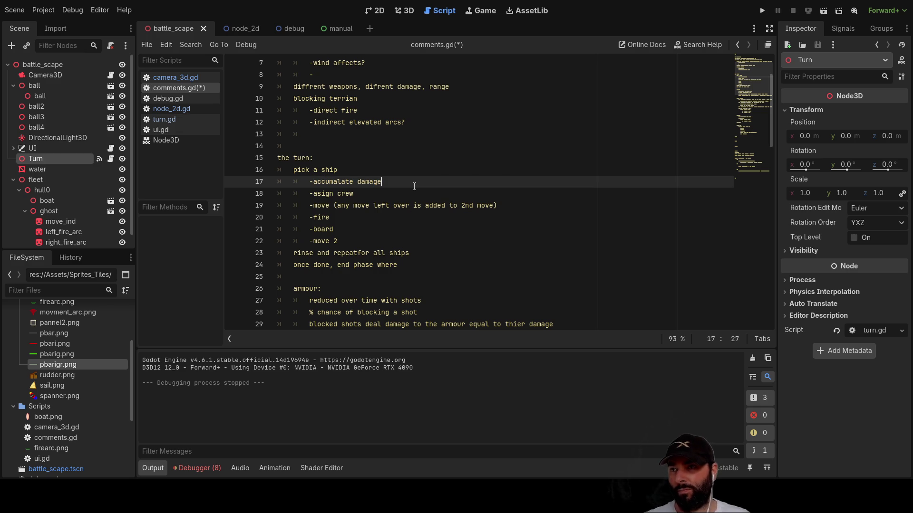
{"action": "type", "text": "("}
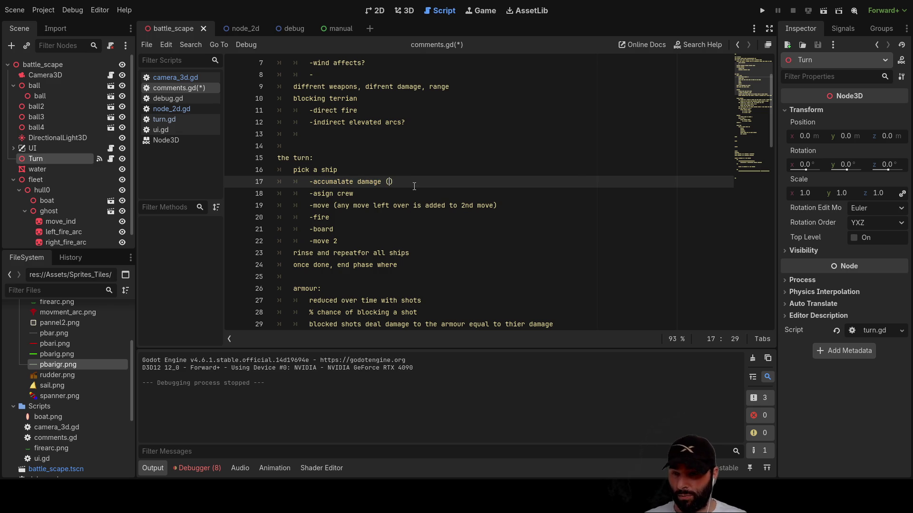
{"action": "type", "text": "fire sprea"}
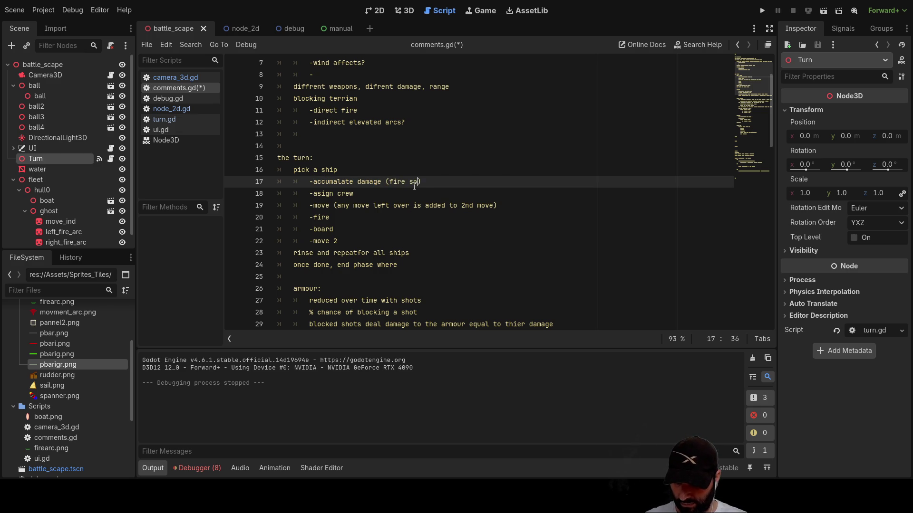
{"action": "type", "text": "d?"}
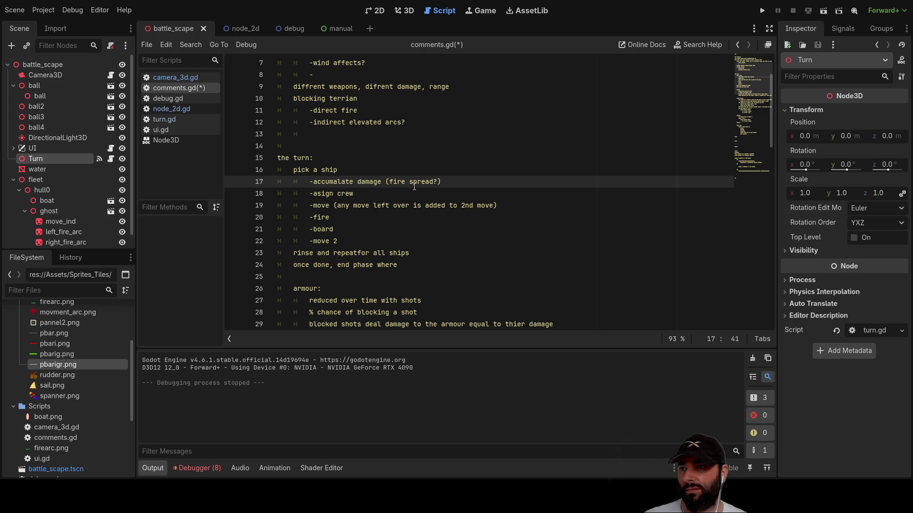
{"action": "key", "text": "Left"}
{"action": "key", "text": "Left"}
{"action": "key", "text": "Left"}
{"action": "key", "text": "Down"}
{"action": "key", "text": "Left"}
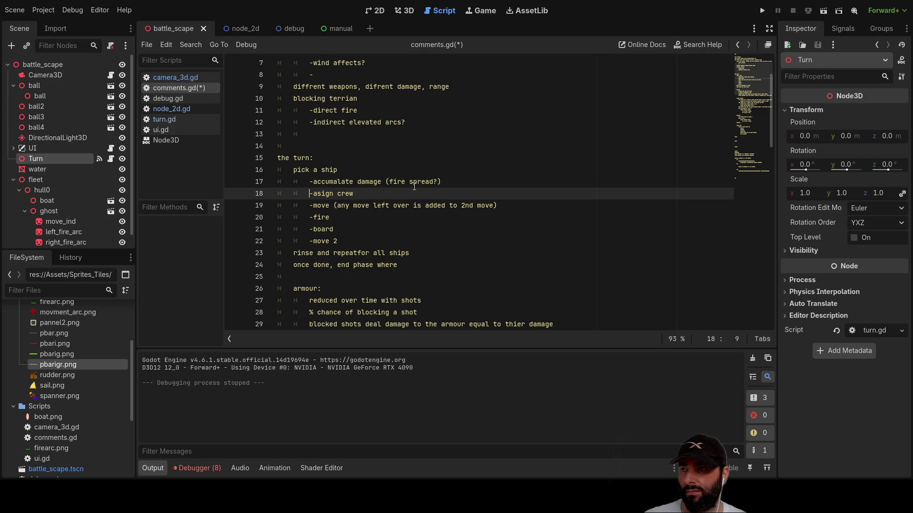
{"action": "key", "text": "Return"}
{"action": "key", "text": "Up"}
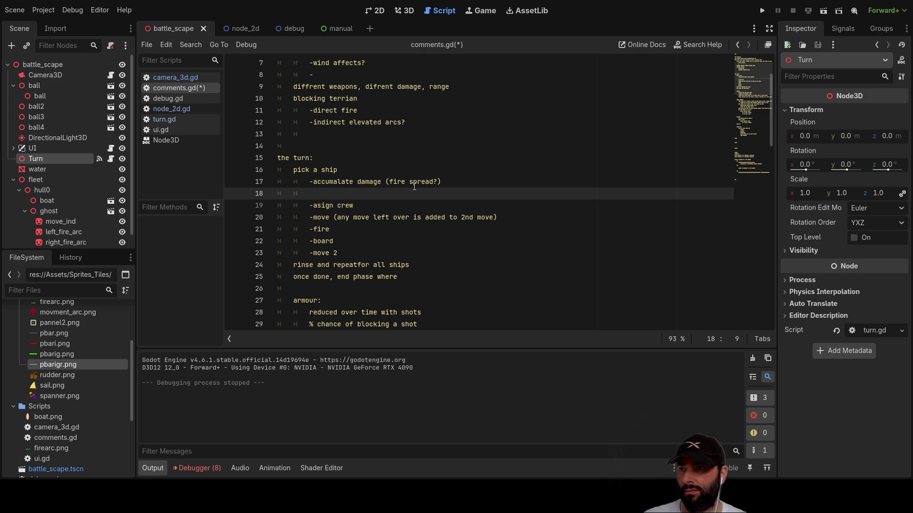
{"action": "key", "text": "Delete"}
{"action": "key", "text": "Delete"}
{"action": "key", "text": "Delete"}
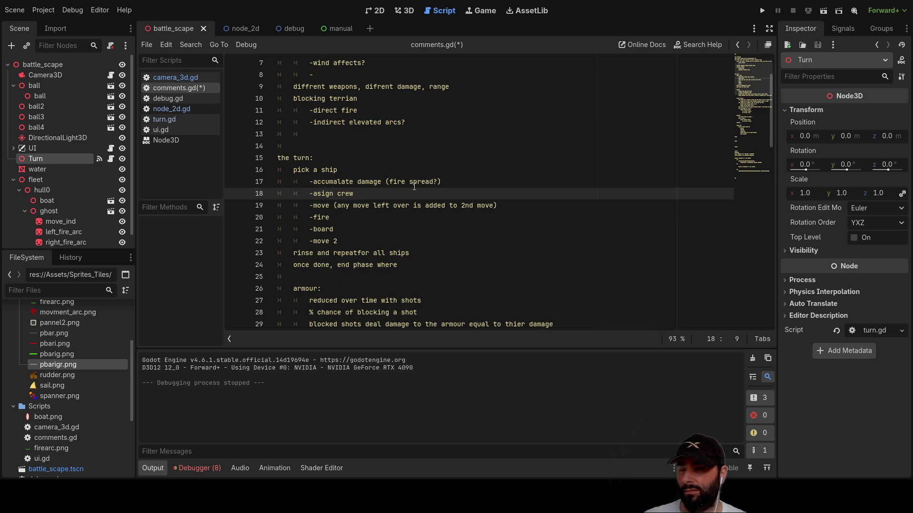
- Add an indented '-impacts ?' line under the '-move' step
{"action": "key", "text": "Down"}
{"action": "key", "text": "Right"}
{"action": "key", "text": "Right"}
{"action": "key", "text": "Right"}
{"action": "key", "text": "Right"}
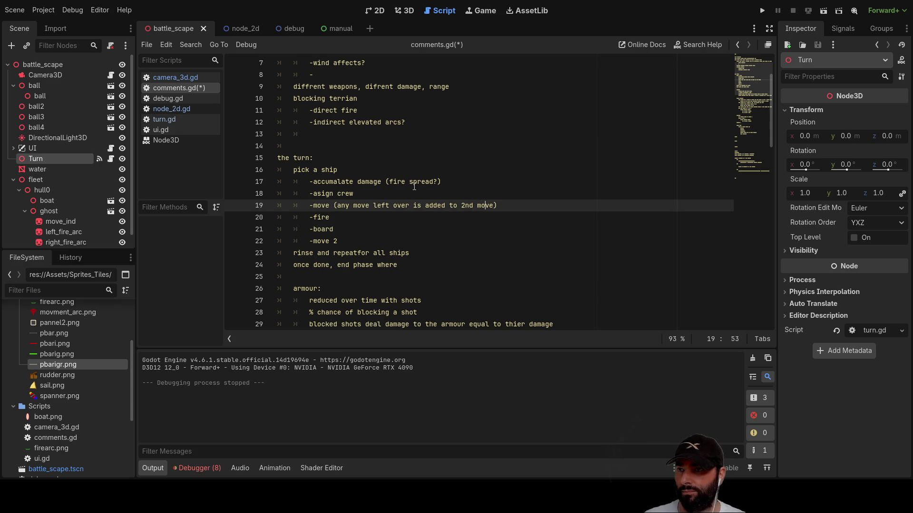
{"action": "key", "text": "Down"}
{"action": "key", "text": "Down"}
{"action": "key", "text": "Up"}
{"action": "key", "text": "Up"}
{"action": "key", "text": "Down"}
{"action": "key", "text": "Home"}
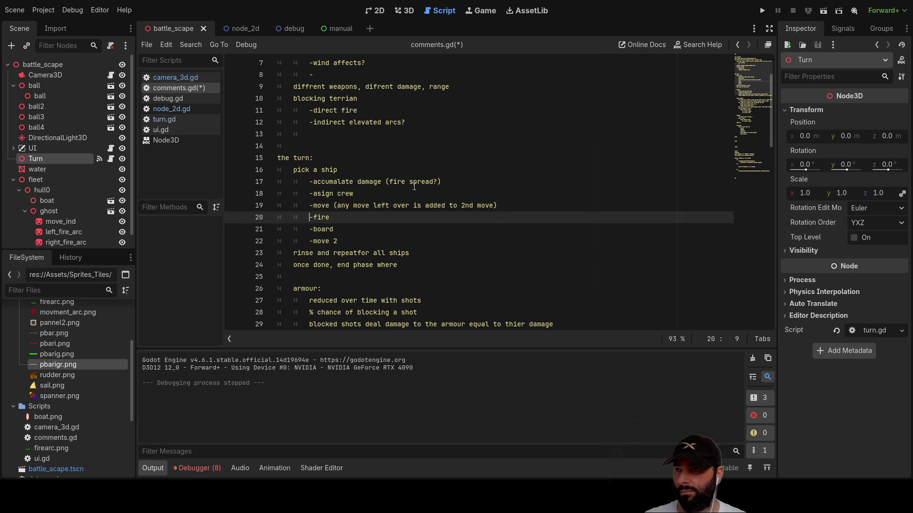
{"action": "key", "text": "Return"}
{"action": "key", "text": "Up"}
{"action": "key", "text": "Tab"}
{"action": "type", "text": "-"}
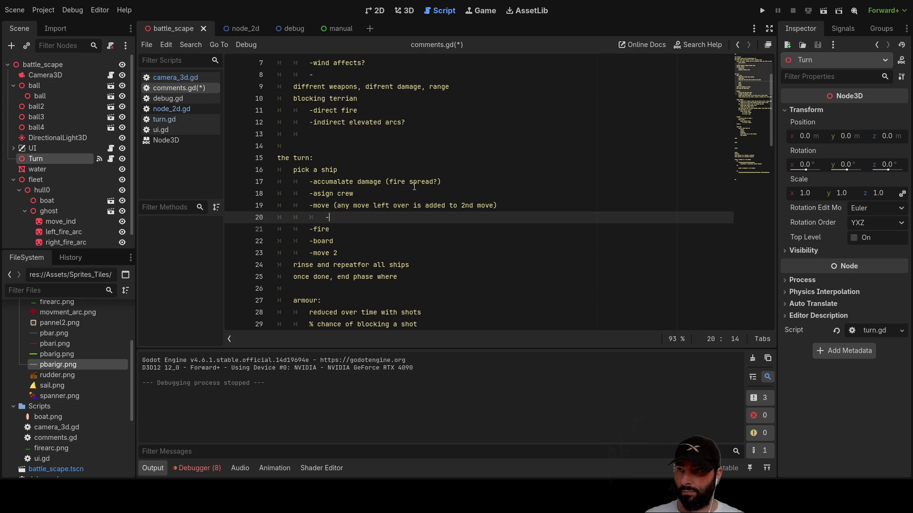
{"action": "type", "text": "impac"}
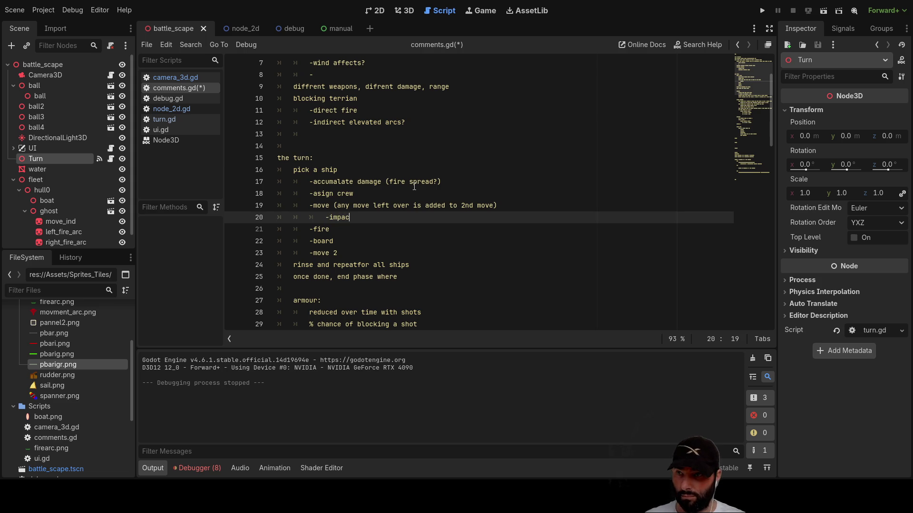
{"action": "type", "text": "ts ?"}
- Copy the '-impacts ?' note and paste it as an indented line under '-move 2'
{"action": "key", "text": "ctrl+shift+Left"}
{"action": "key", "text": "ctrl+shift+Left"}
{"action": "key", "text": "ctrl+shift+Left"}
{"action": "key", "text": "ctrl+c"}
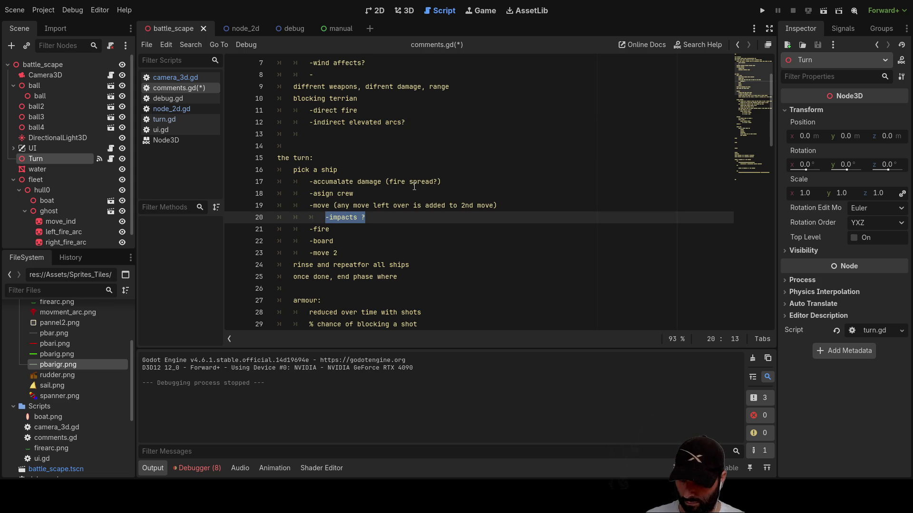
{"action": "key", "text": "Down"}
{"action": "key", "text": "Down"}
{"action": "key", "text": "Down"}
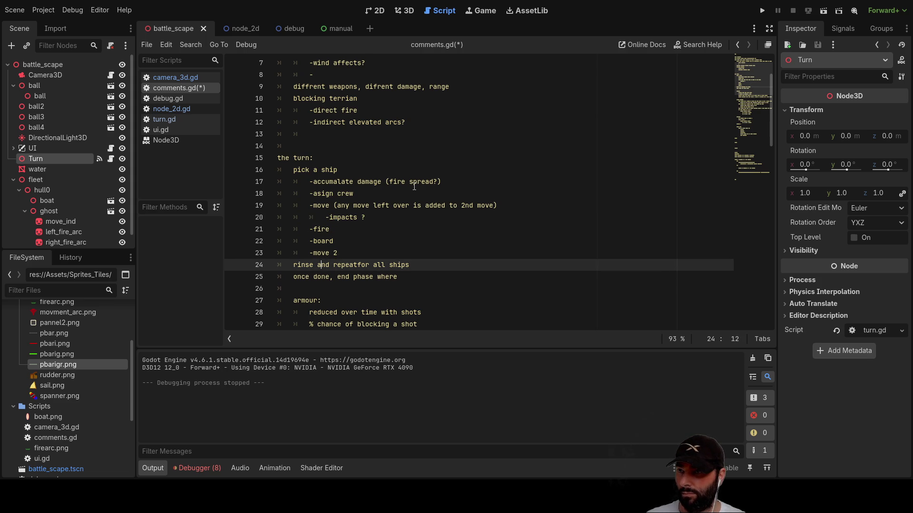
{"action": "key", "text": "Home"}
{"action": "key", "text": "Return"}
{"action": "key", "text": "Up"}
{"action": "key", "text": "Tab"}
{"action": "key", "text": "Tab"}
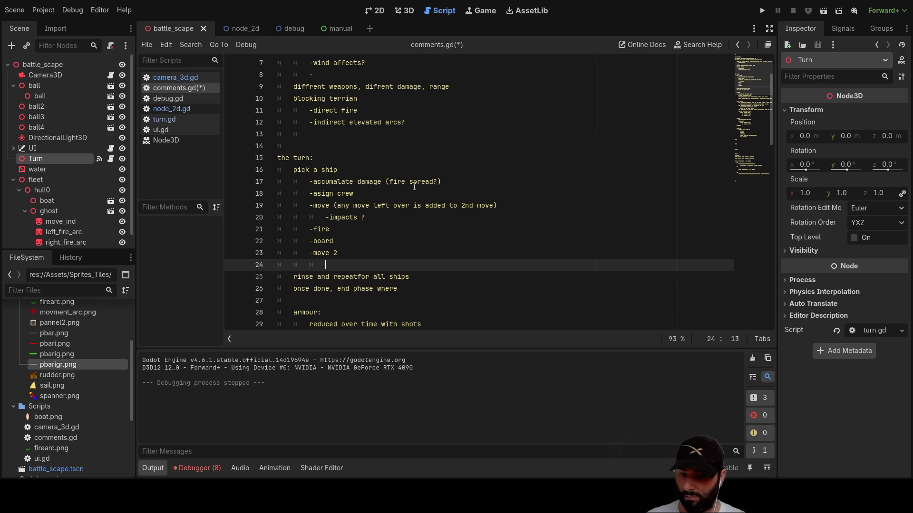
{"action": "key", "text": "ctrl+v"}
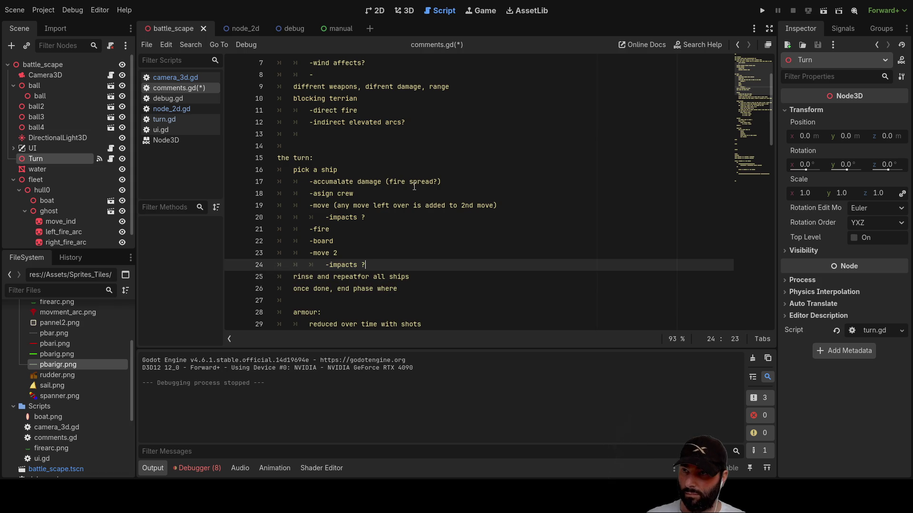
{"action": "key", "text": "Up"}
{"action": "key", "text": "Up"}
{"action": "key", "text": "Up"}
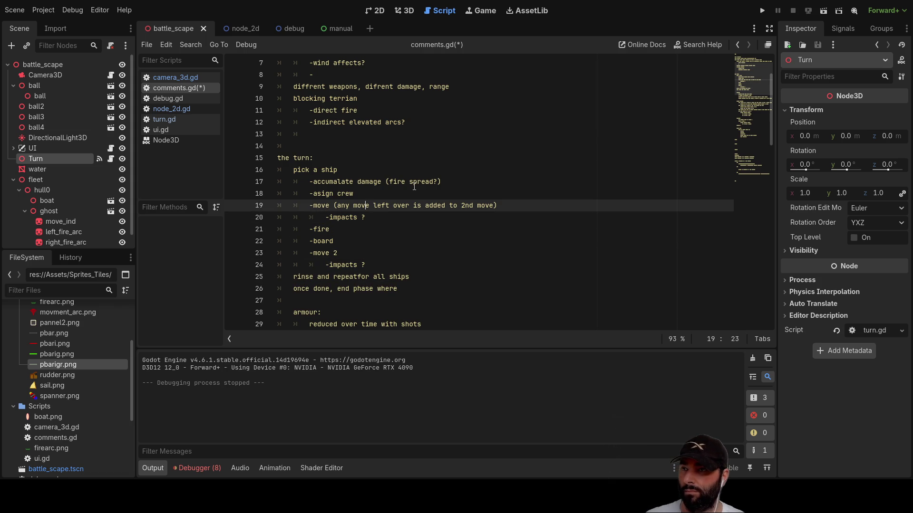
{"action": "key", "text": "Down"}
{"action": "key", "text": "Down"}
{"action": "key", "text": "Down"}
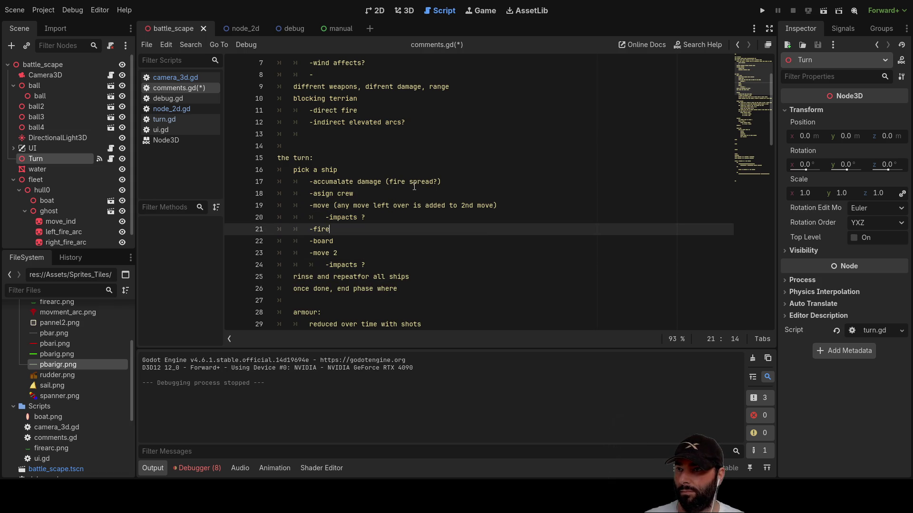
{"action": "key", "text": "Down"}
{"action": "key", "text": "Down"}
{"action": "key", "text": "Down"}
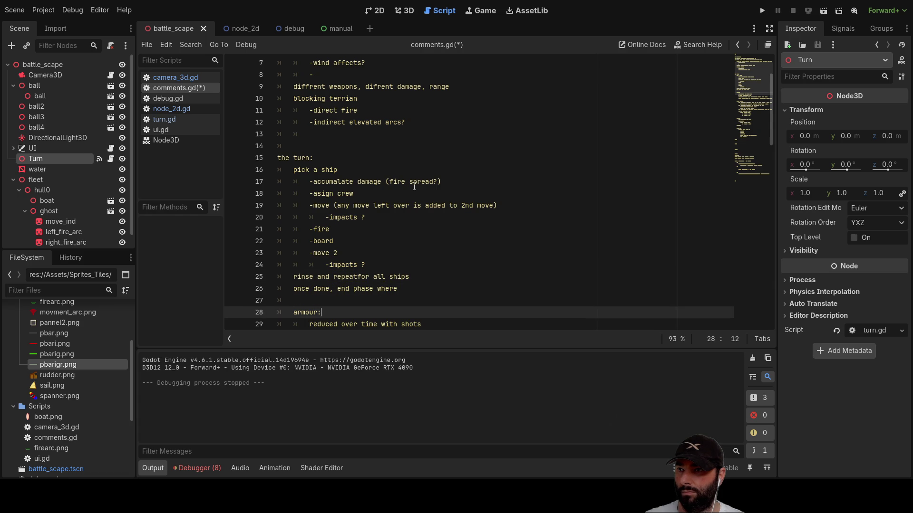
{"action": "key", "text": "Up"}
{"action": "key", "text": "Up"}
{"action": "key", "text": "Down"}
{"action": "key", "text": "Up"}
- Delete the 'once done, end phase where' line and its leftover empty line
{"action": "left_click_drag", "start_coordinate": [408, 287], "coordinate": [278, 295]}
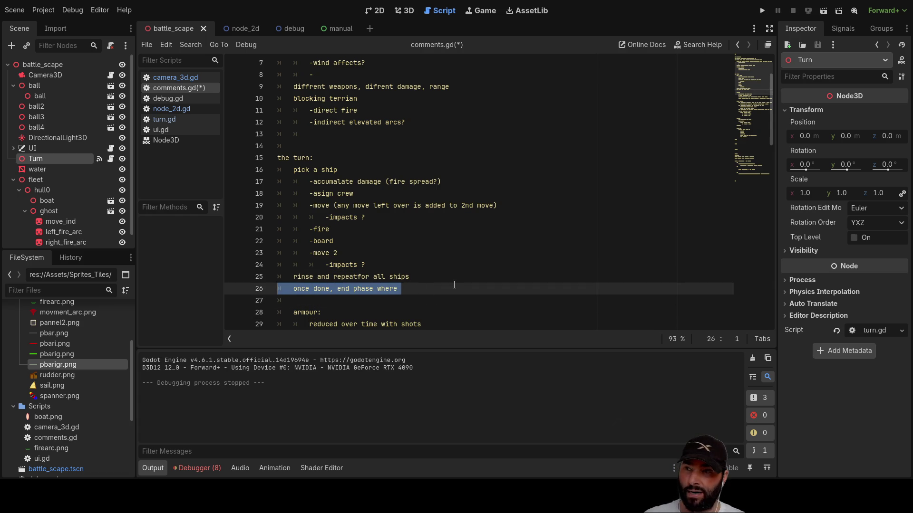
{"action": "key", "text": "BackSpace"}
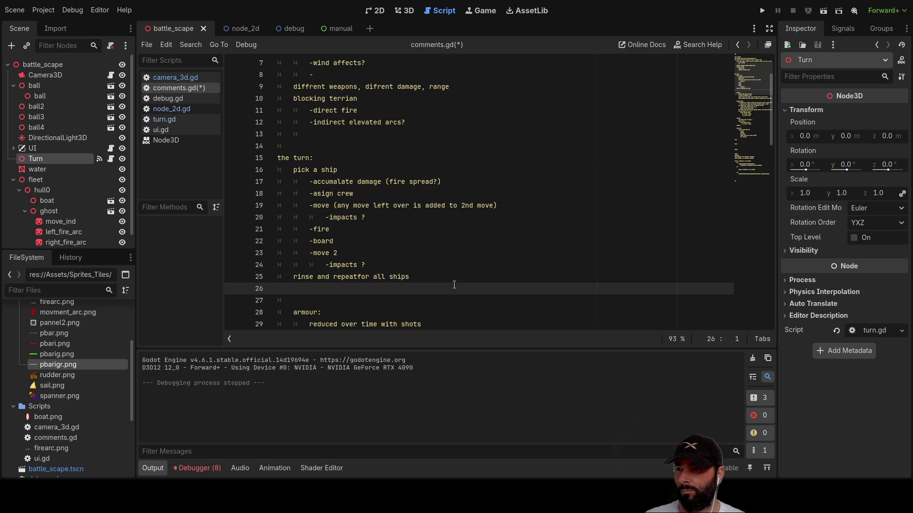
{"action": "key", "text": "BackSpace"}
{"action": "key", "text": "Up"}
{"action": "key", "text": "Up"}
{"action": "key", "text": "Up"}
{"action": "key", "text": "Down"}
{"action": "key", "text": "Down"}
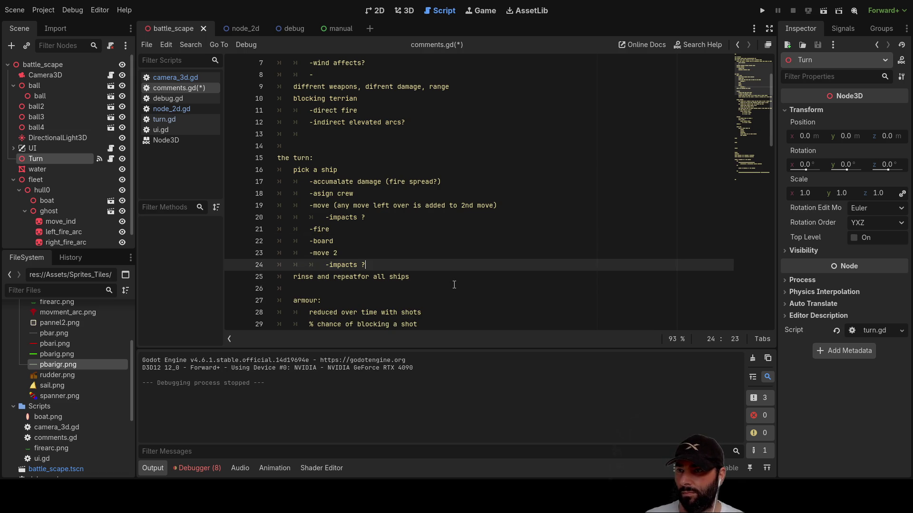
- Cut the accumulate damage step from its current position
{"action": "key", "text": "Down"}
{"action": "key", "text": "Up"}
{"action": "key", "text": "Up"}
{"action": "key", "text": "Up"}
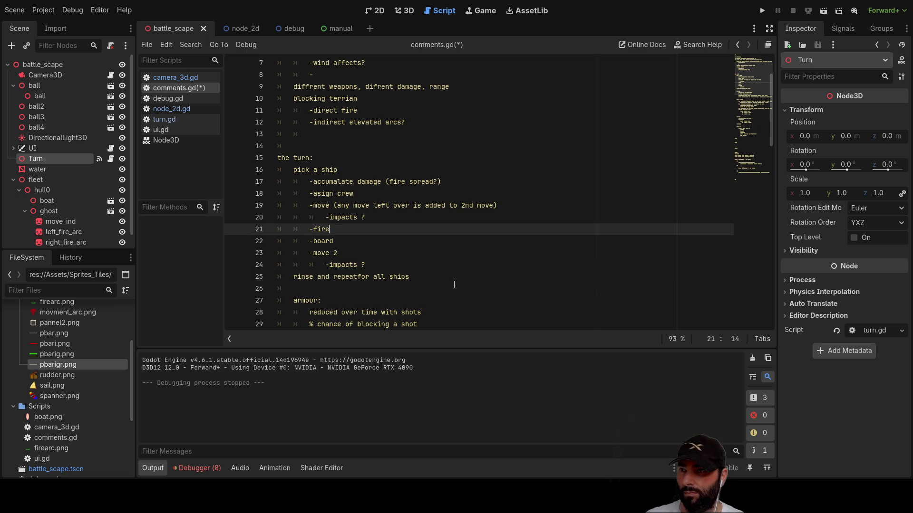
{"action": "key", "text": "Right"}
{"action": "key", "text": "Right"}
{"action": "key", "text": "Right"}
{"action": "key", "text": "Left"}
{"action": "key", "text": "Left"}
{"action": "key", "text": "Left"}
{"action": "key", "text": "Left"}
{"action": "key", "text": "shift+Right"}
{"action": "key", "text": "shift+Right"}
{"action": "key", "text": "shift+Right"}
{"action": "key", "text": "shift+Right"}
{"action": "key", "text": "shift+Right"}
{"action": "key", "text": "shift+Right"}
{"action": "key", "text": "ctrl+x"}
- Paste the accumulate damage step on a new line after move 2's impacts
{"action": "key", "text": "Down"}
{"action": "key", "text": "Down"}
{"action": "key", "text": "Down"}
{"action": "key", "text": "Up"}
{"action": "key", "text": "Down"}
{"action": "key", "text": "Return"}
{"action": "key", "text": "Up"}
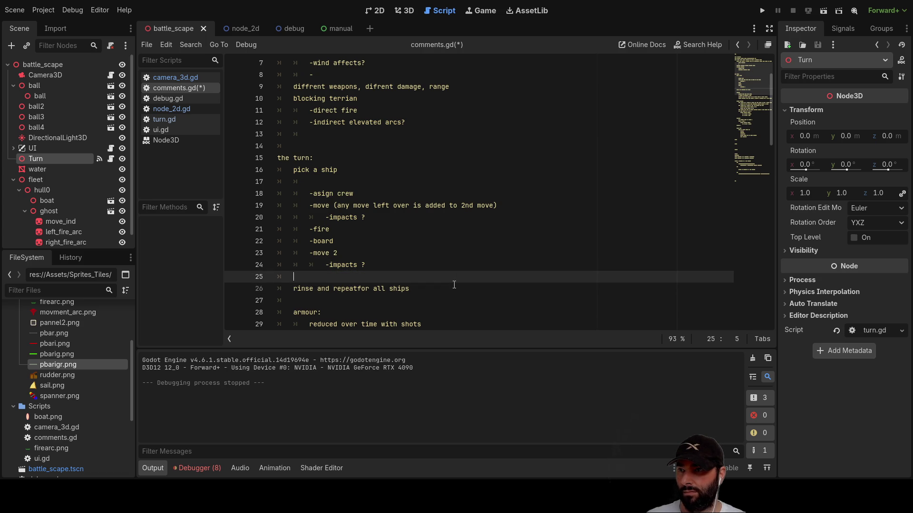
{"action": "key", "text": "ctrl+v"}
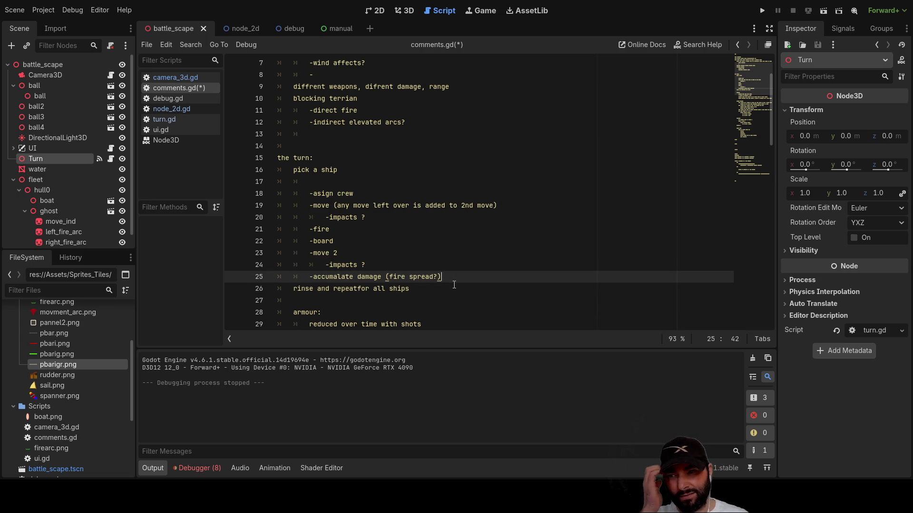
- Add an indented '-sink ?' sub-item beneath the accumulate damage step
{"action": "key", "text": "Return"}
{"action": "key", "text": "Up"}
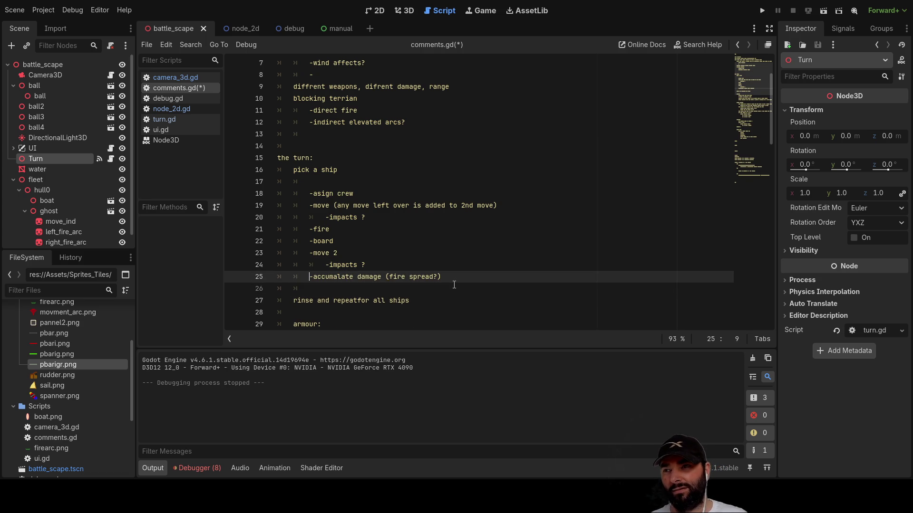
{"action": "left_click", "coordinate": [454, 285]}
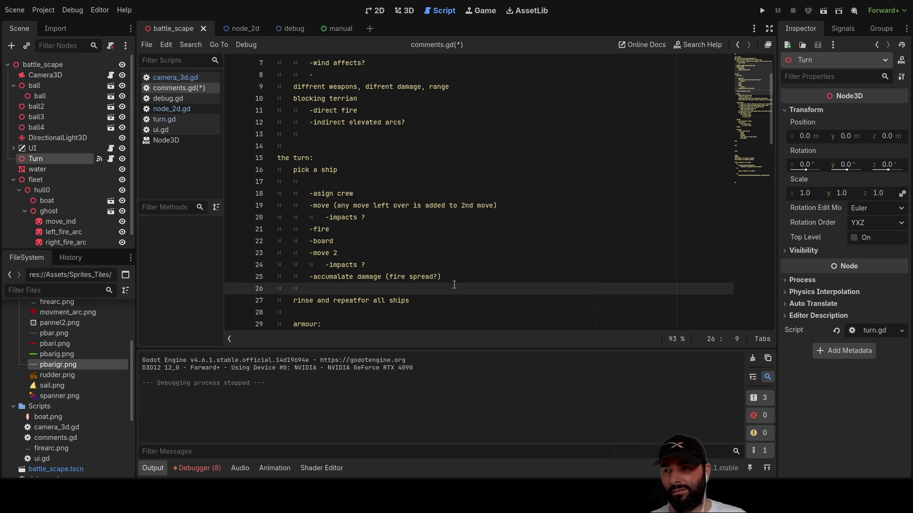
{"action": "key", "text": "Up"}
{"action": "key", "text": "Down"}
{"action": "key", "text": "Up"}
{"action": "key", "text": "Down"}
{"action": "key", "text": "Tab"}
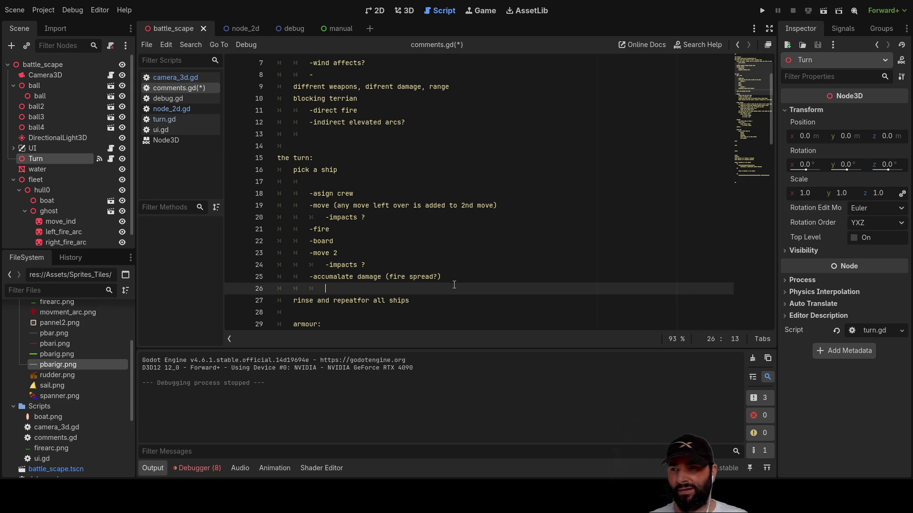
{"action": "type", "text": "-si"}
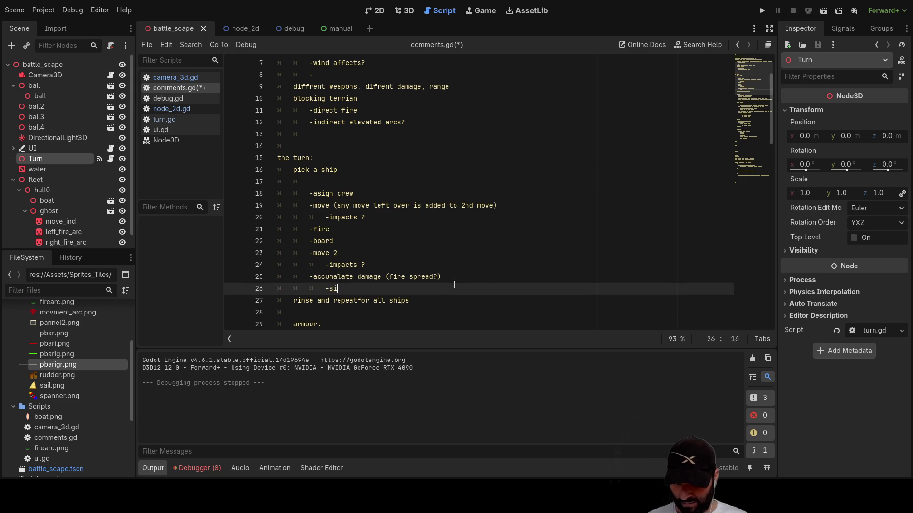
{"action": "type", "text": "nk ?"}
{"action": "key", "text": "Up"}
{"action": "key", "text": "Up"}
{"action": "key", "text": "Up"}
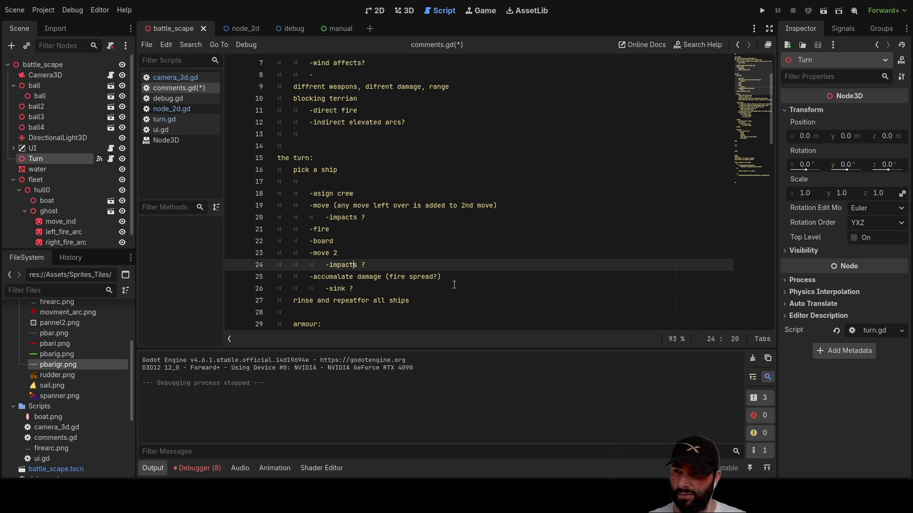
{"action": "key", "text": "Up"}
{"action": "key", "text": "Up"}
{"action": "key", "text": "Up"}
{"action": "key", "text": "Down"}
{"action": "key", "text": "Down"}
{"action": "key", "text": "Down"}
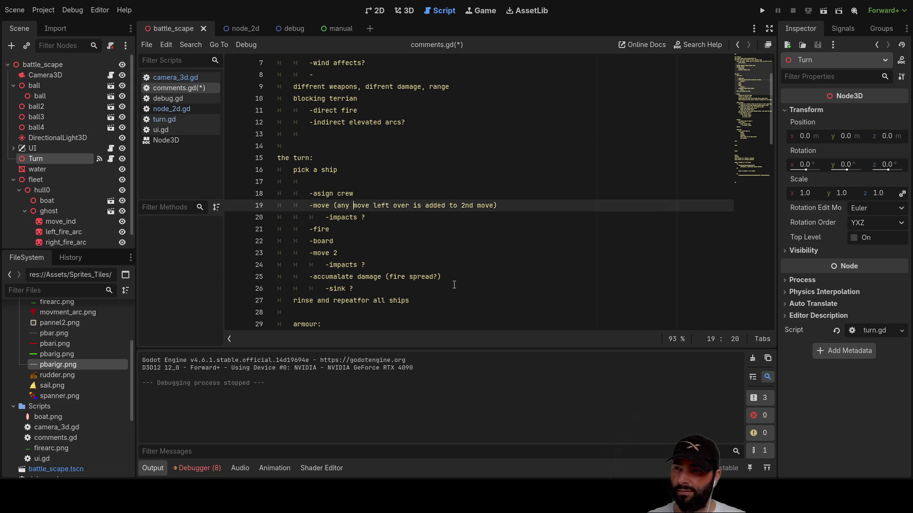
{"action": "key", "text": "Down"}
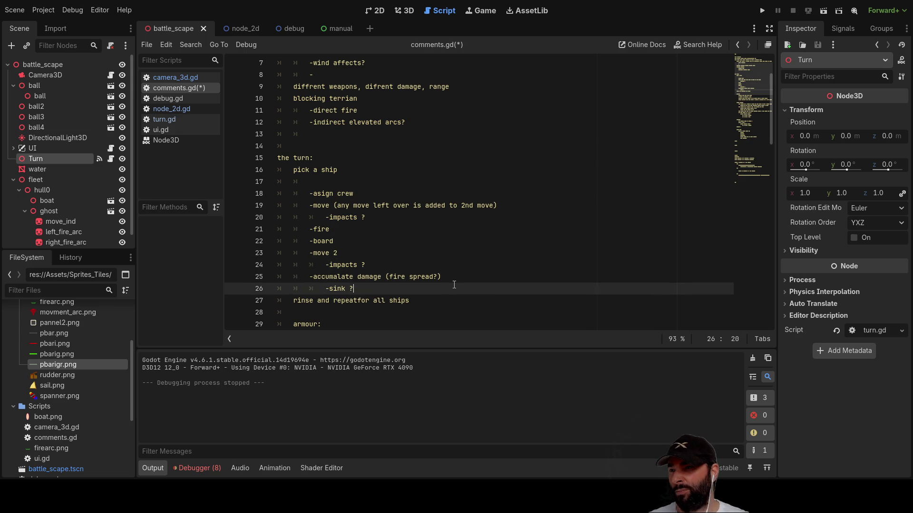
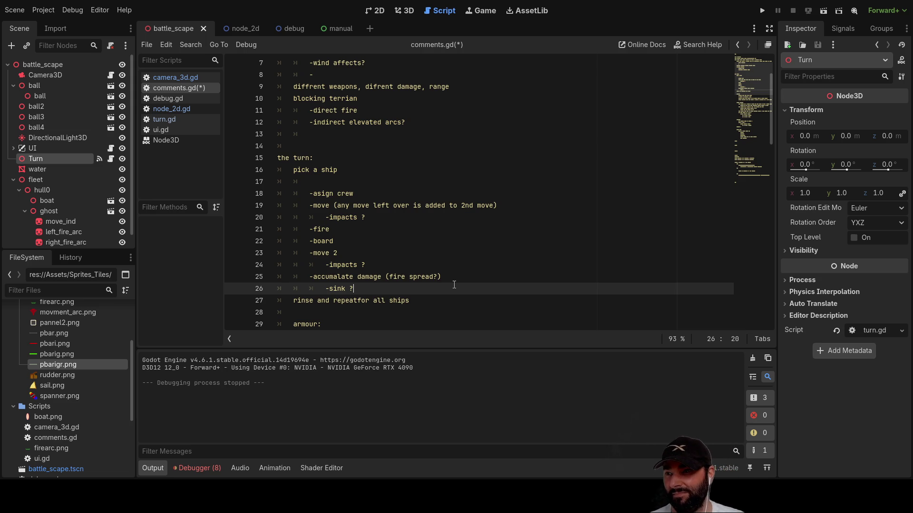
- In turn.gd, add an 'if turn_phase == 6' branch calling _apply_damage() after the last check
{"action": "left_click_drag", "start_coordinate": [461, 278], "coordinate": [309, 277]}
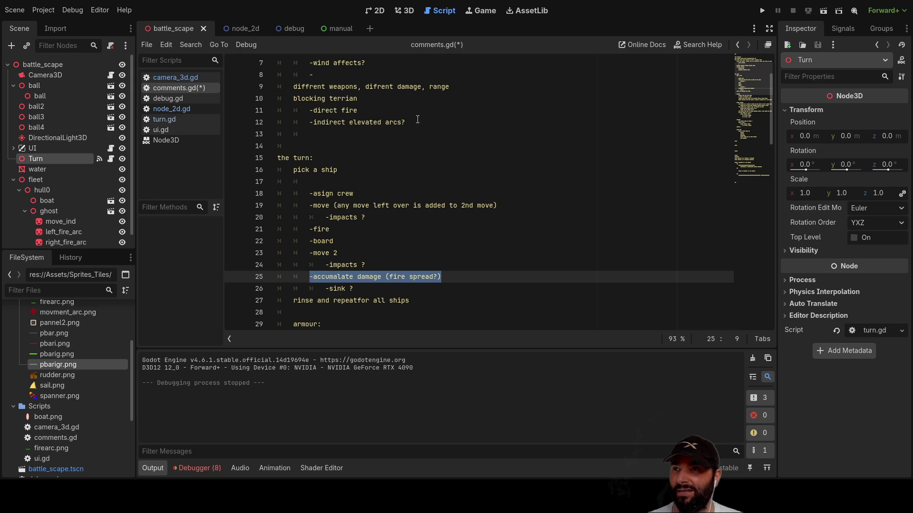
{"action": "left_click", "coordinate": [164, 120]}
{"action": "scroll", "coordinate": [377, 179], "scroll_direction": "down", "scroll_amount": 7}
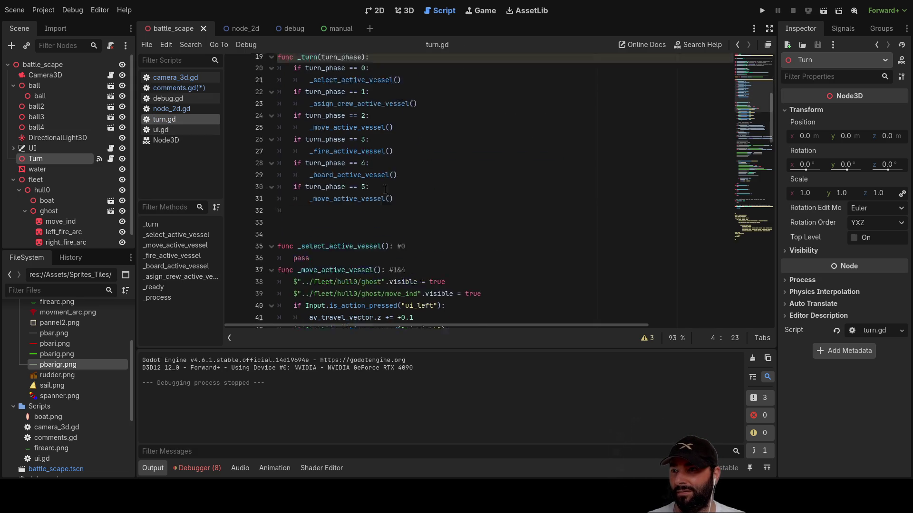
{"action": "left_click", "coordinate": [317, 181]}
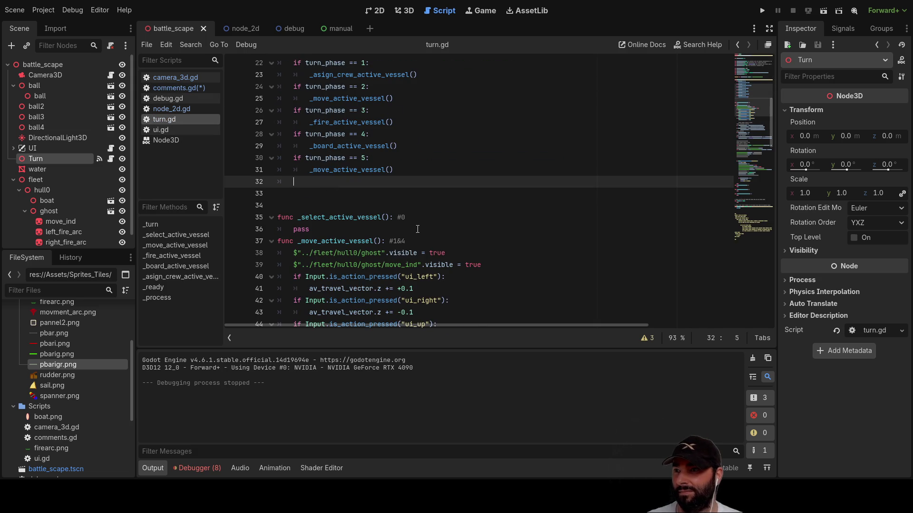
{"action": "type", "text": "if "}
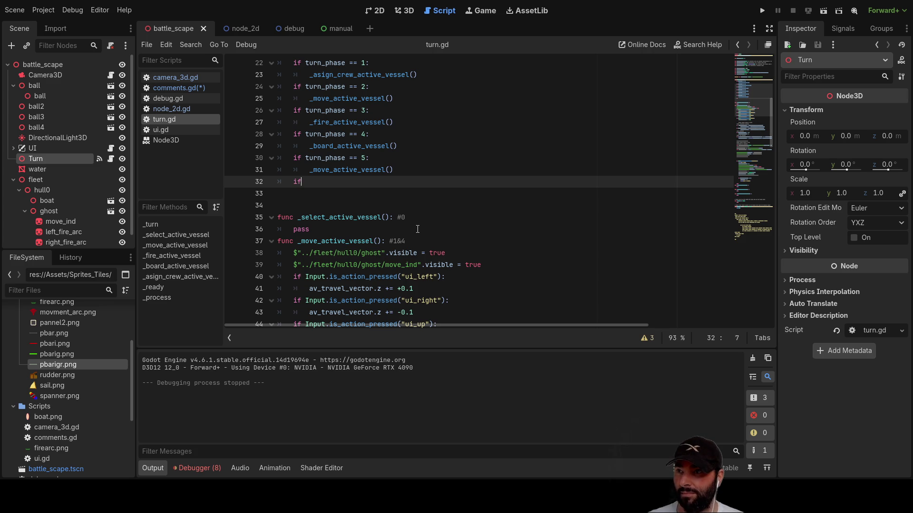
{"action": "type", "text": "turn"}
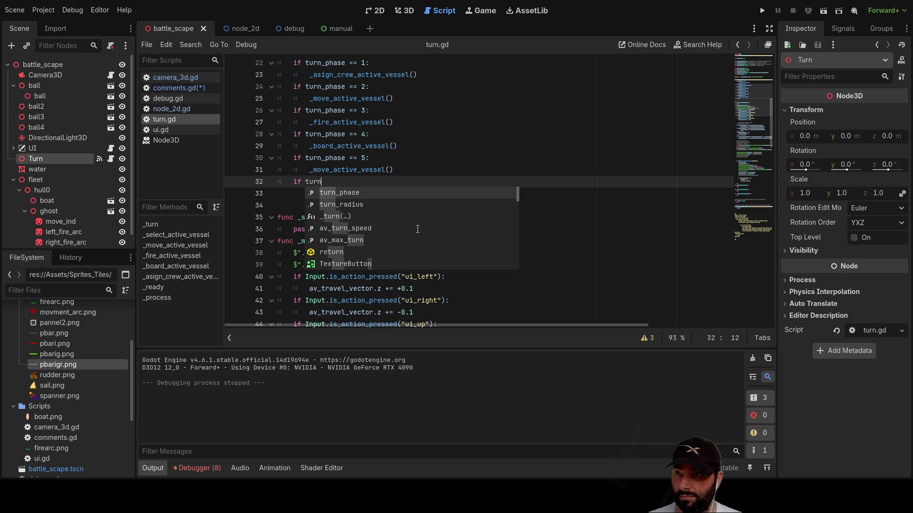
{"action": "type", "text": "_phase "}
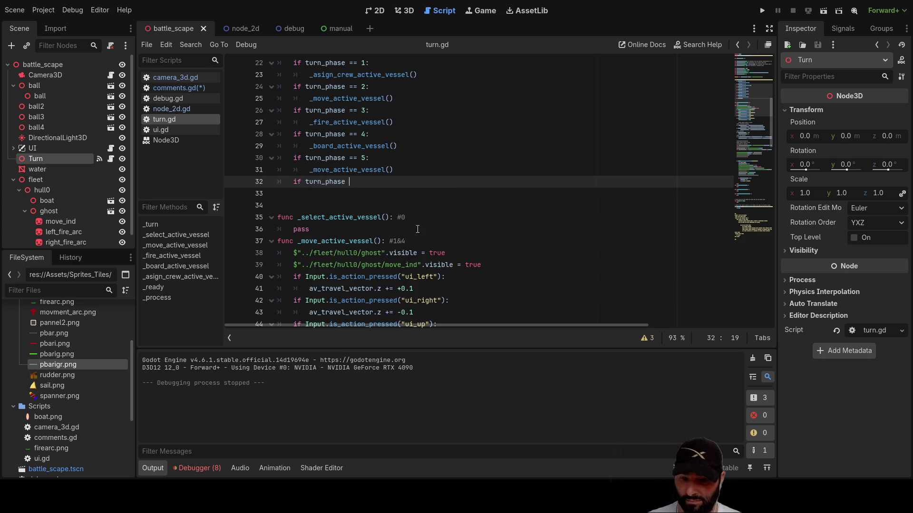
{"action": "type", "text": "== 6"}
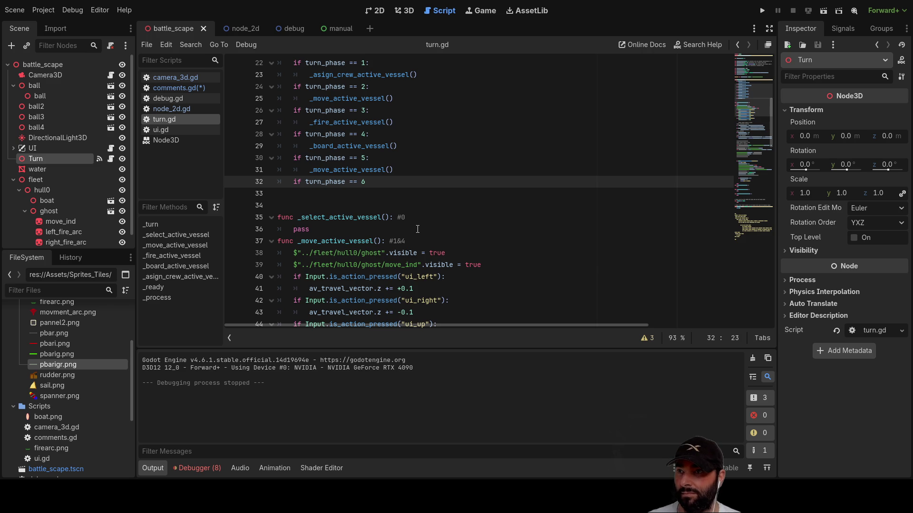
{"action": "key", "text": "Return"}
{"action": "type", "text": "_accumal"}
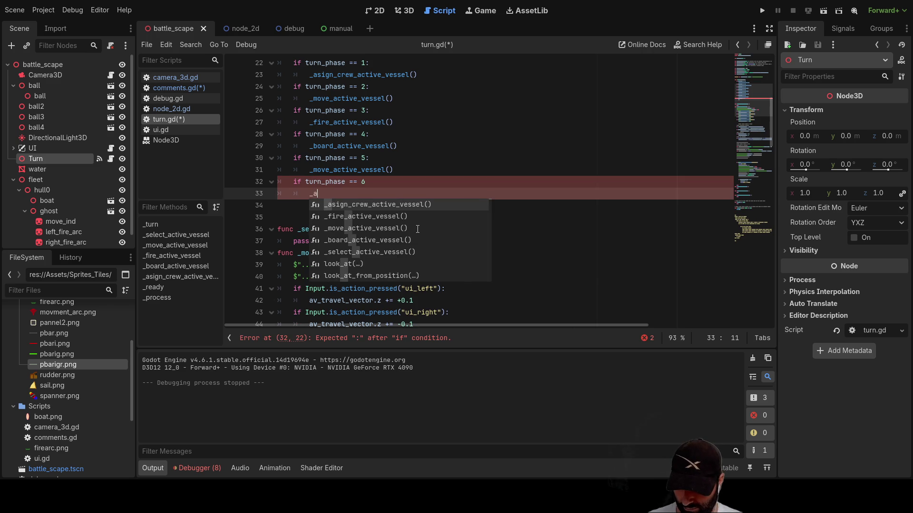
{"action": "key", "text": "BackSpace"}
{"action": "key", "text": "BackSpace"}
{"action": "key", "text": "BackSpace"}
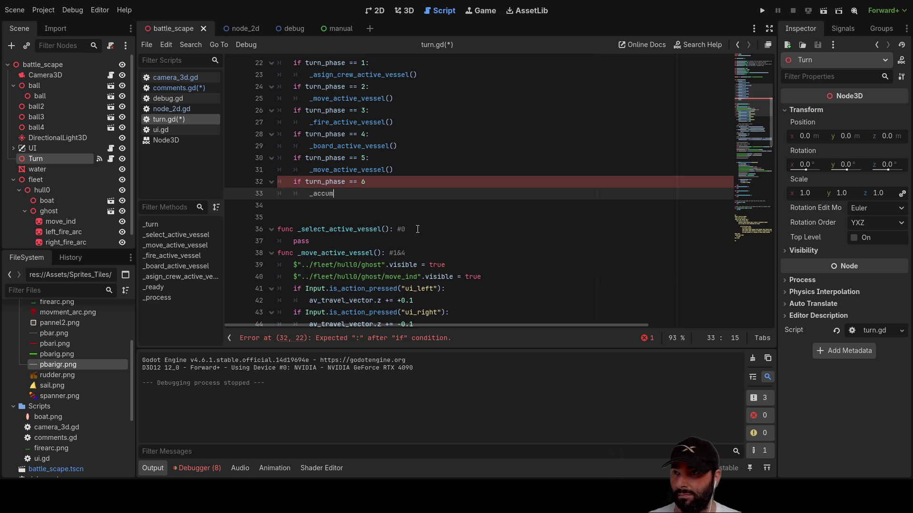
{"action": "type", "text": "pp"}
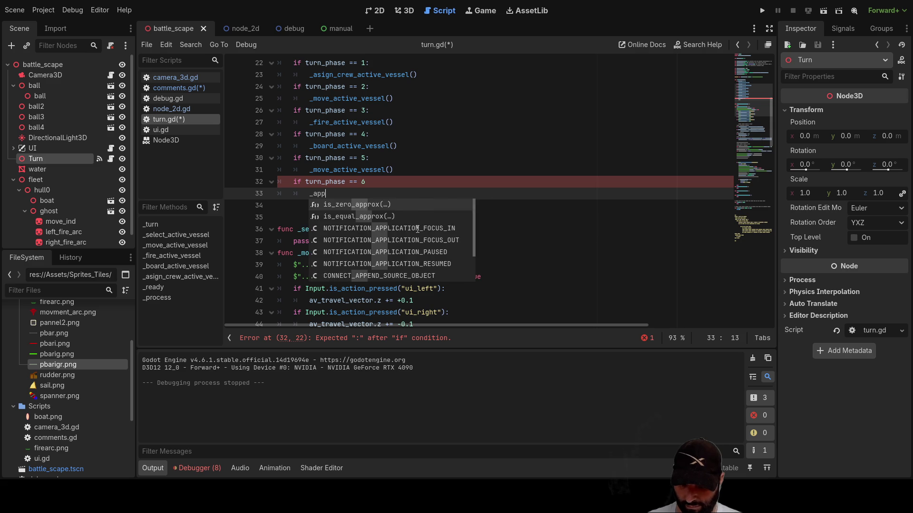
{"action": "type", "text": "ly_damage"}
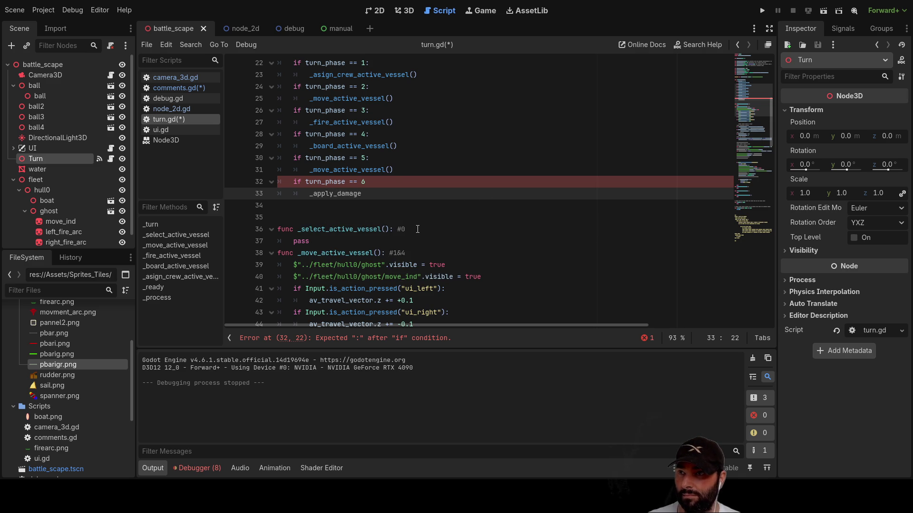
{"action": "type", "text": "()"}
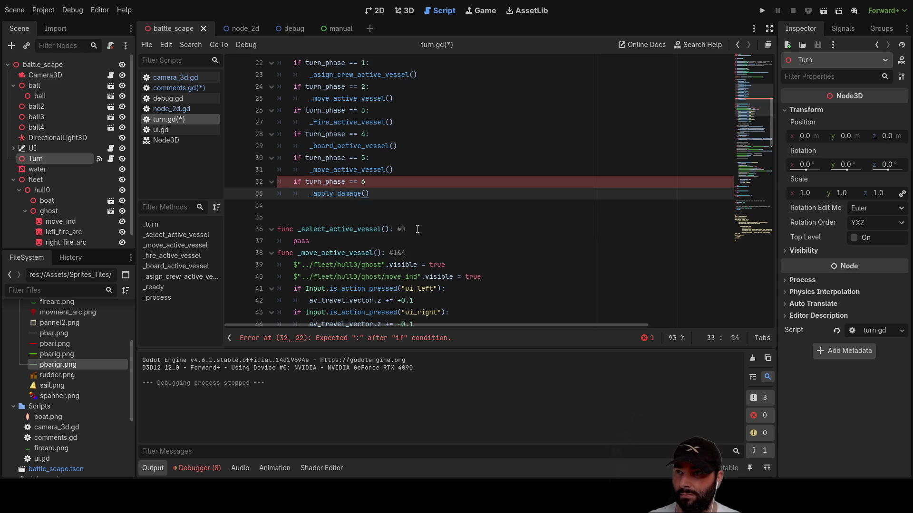
{"action": "key", "text": "shift+Left"}
{"action": "key", "text": "shift+Left"}
{"action": "key", "text": "shift+Left"}
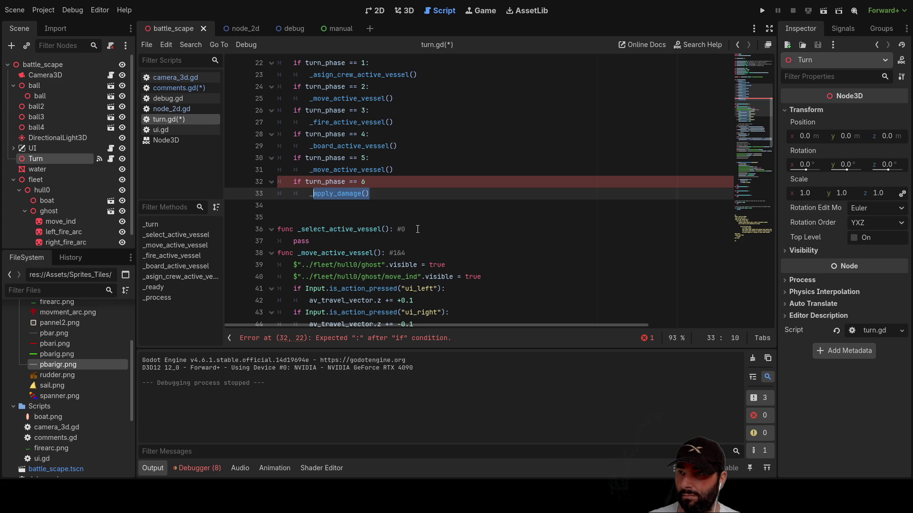
{"action": "key", "text": "Down"}
{"action": "key", "text": "Down"}
{"action": "key", "text": "Down"}
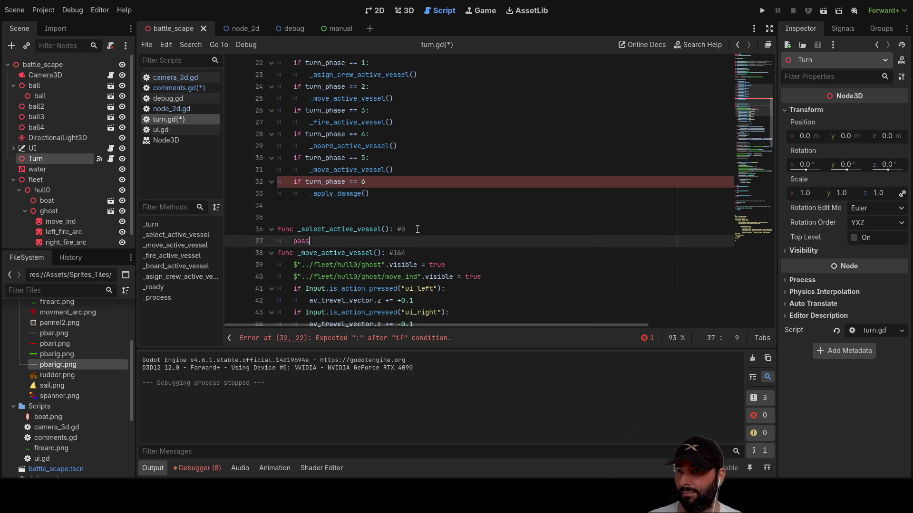
{"action": "key", "text": "Down"}
{"action": "key", "text": "Down"}
{"action": "key", "text": "Down"}
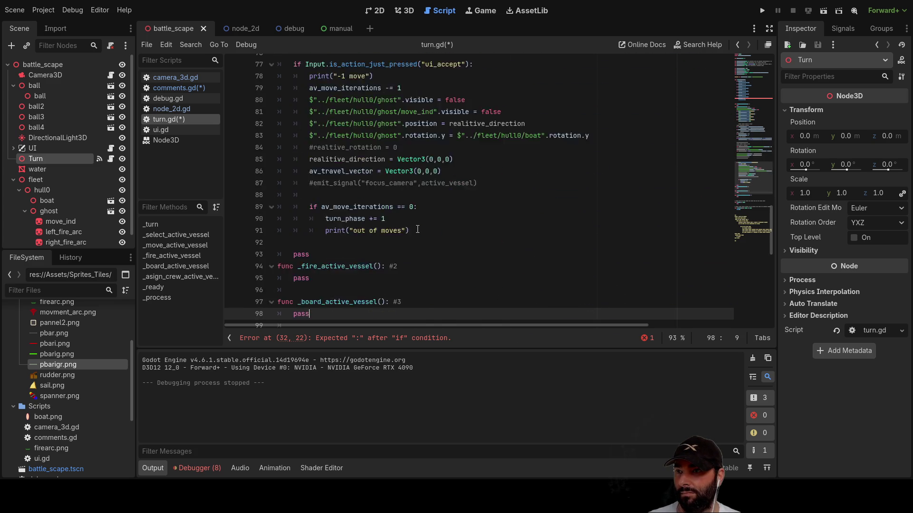
- Add a 'func _apply_damage():' stub containing pass below _asign_crew_active_vessel
{"action": "key", "text": "Up"}
{"action": "key", "text": "Up"}
{"action": "key", "text": "Up"}
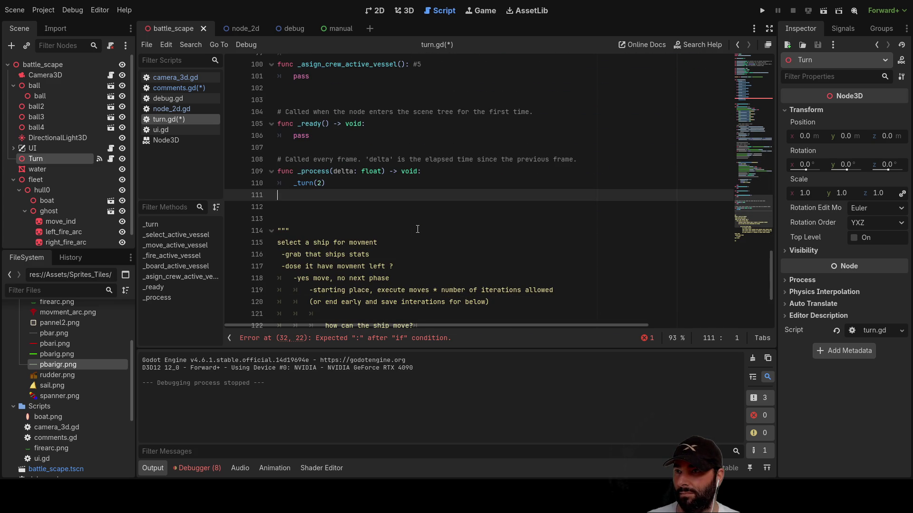
{"action": "key", "text": "Up"}
{"action": "key", "text": "Up"}
{"action": "key", "text": "Up"}
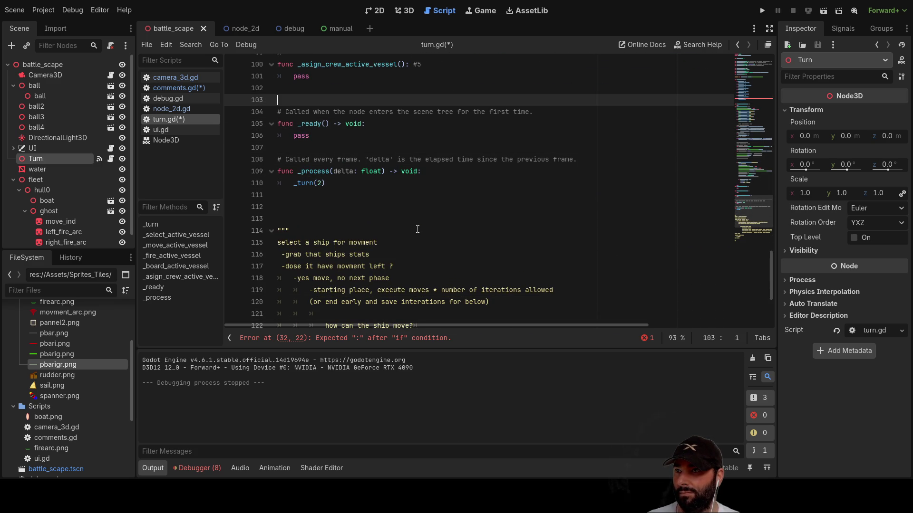
{"action": "scroll", "coordinate": [417, 229], "scroll_direction": "up", "scroll_amount": 4}
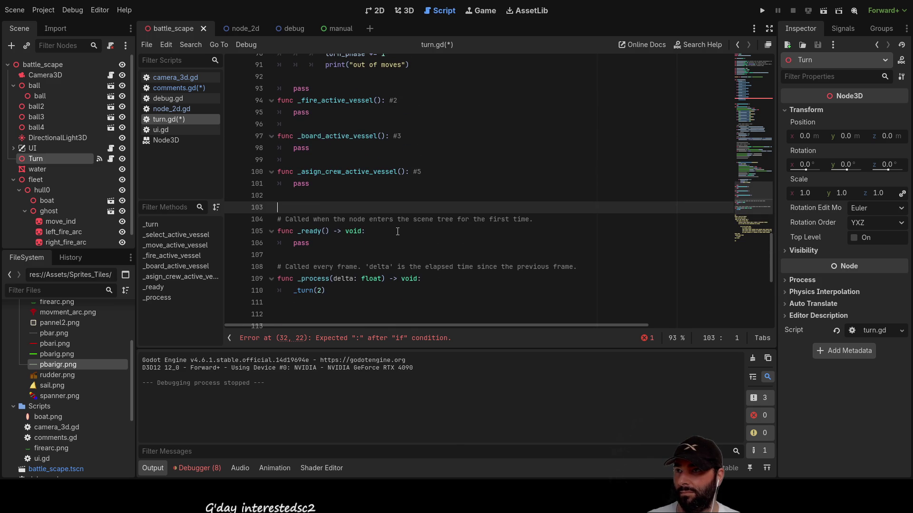
{"action": "key", "text": "Up"}
{"action": "key", "text": "Return"}
{"action": "key", "text": "Up"}
{"action": "type", "text": "fu"}
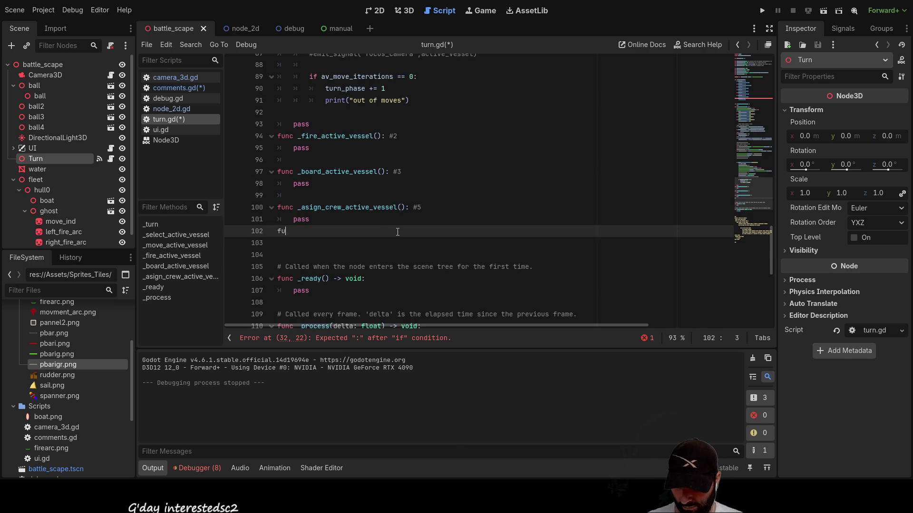
{"action": "type", "text": "nc _apply_damage()"}
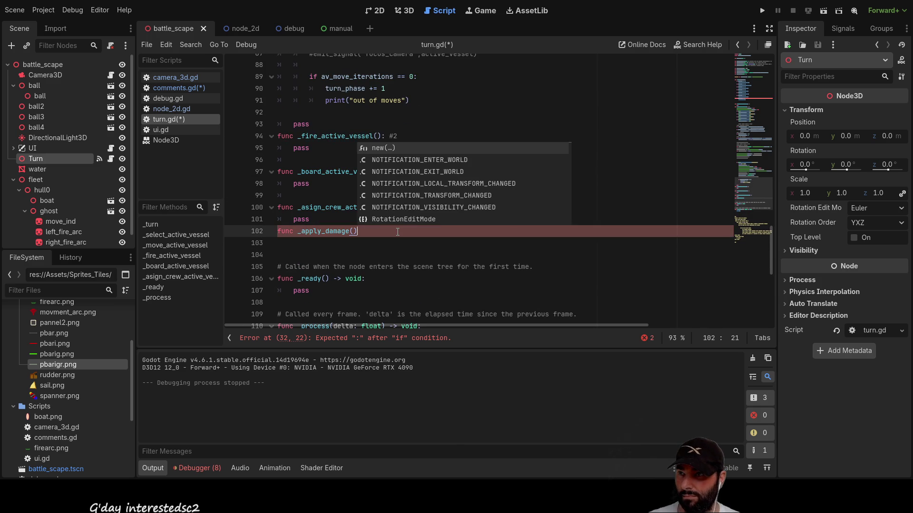
{"action": "type", "text": ":"}
{"action": "key", "text": "Return"}
{"action": "type", "text": "pass"}
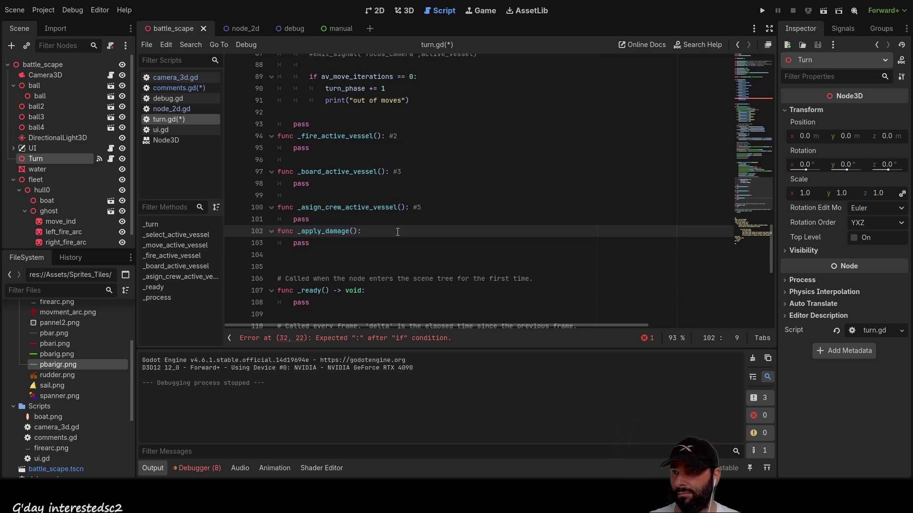
{"action": "key", "text": "Up"}
{"action": "scroll", "coordinate": [375, 233], "scroll_direction": "up", "scroll_amount": 3}
{"action": "scroll", "coordinate": [375, 233], "scroll_direction": "up", "scroll_amount": 15}
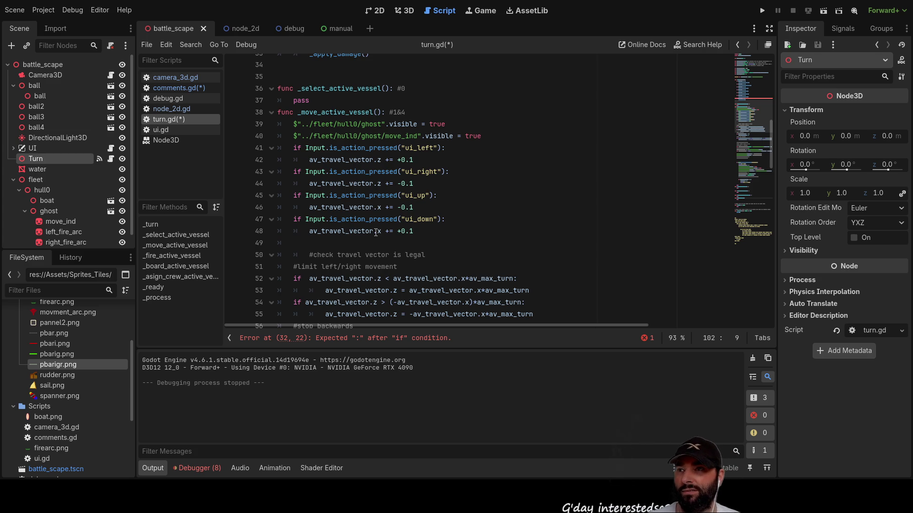
- Add the missing colon after 'if turn_phase == 6' in _turn
{"action": "scroll", "coordinate": [361, 204], "scroll_direction": "up", "scroll_amount": 7}
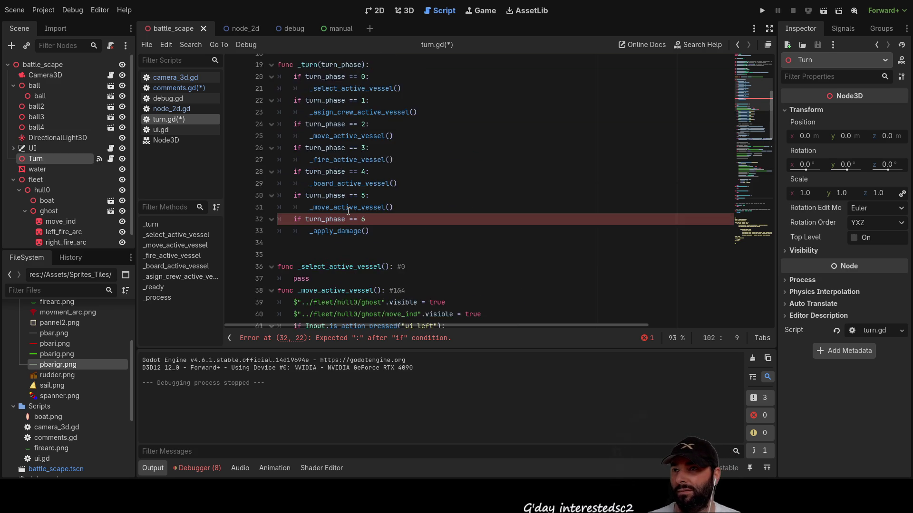
{"action": "left_click_drag", "start_coordinate": [376, 148], "coordinate": [403, 304]}
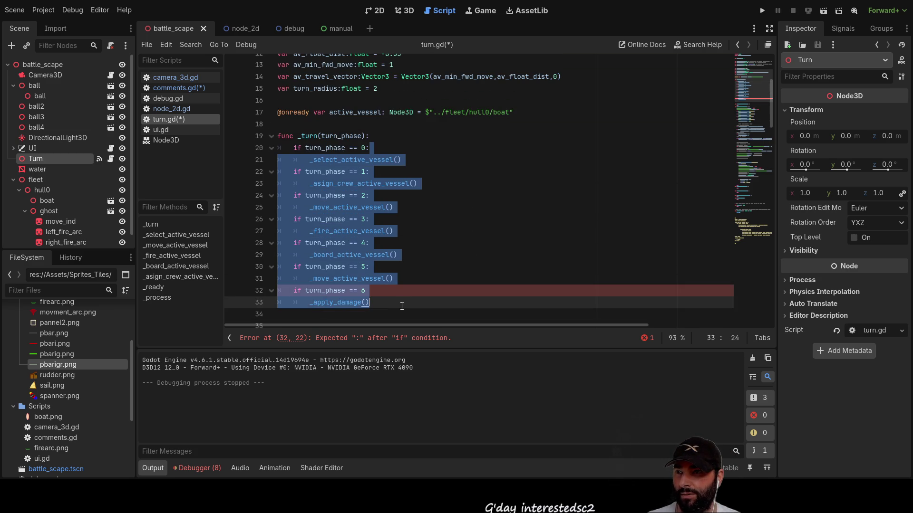
{"action": "left_click", "coordinate": [413, 291]}
{"action": "scroll", "coordinate": [390, 266], "scroll_direction": "down", "scroll_amount": 1}
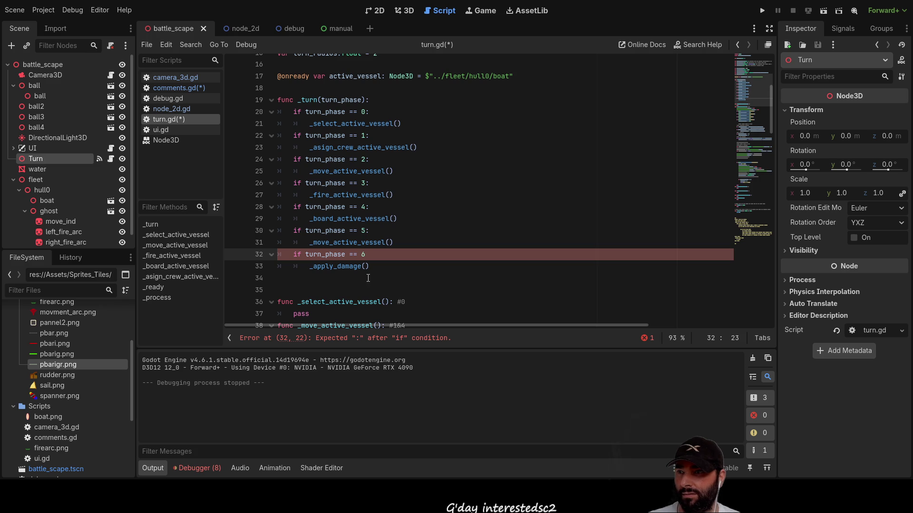
{"action": "type", "text": ":"}
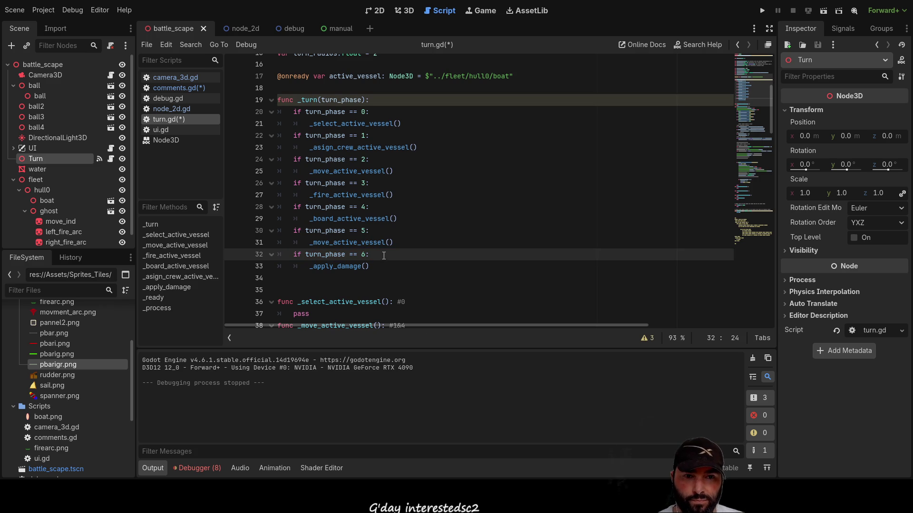
- Insert a new empty line above the first turn_phase if check
{"action": "left_click", "coordinate": [293, 112]}
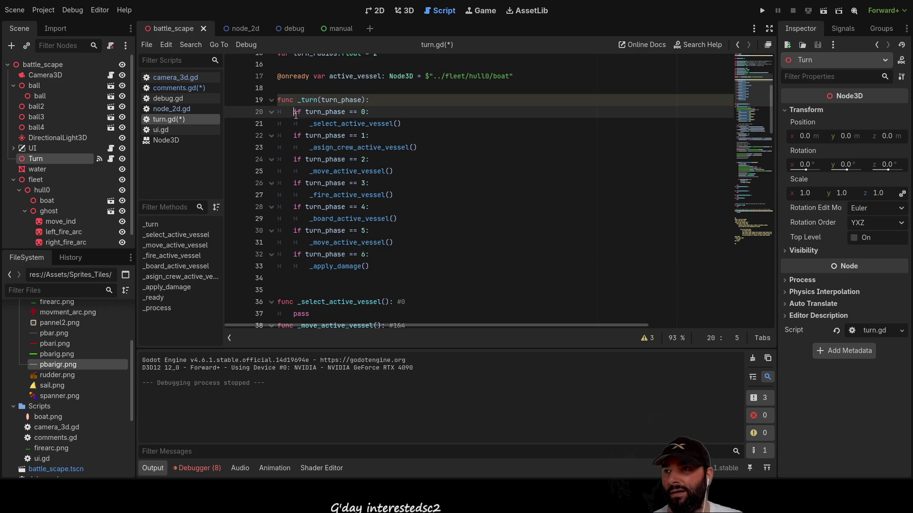
{"action": "key", "text": "Return"}
{"action": "key", "text": "Up"}
- Type match on line 20 and accept the RegExMatch autocomplete suggestion
{"action": "type", "text": "match"}
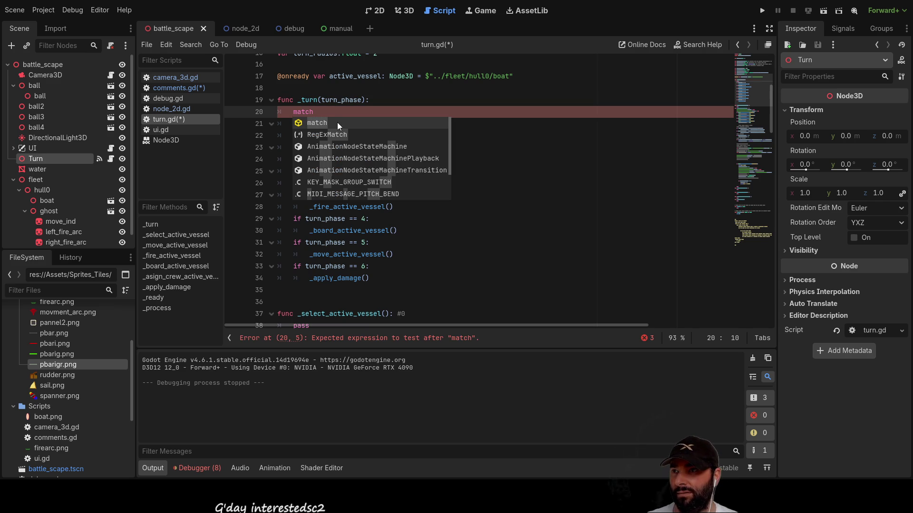
{"action": "left_click", "coordinate": [321, 123]}
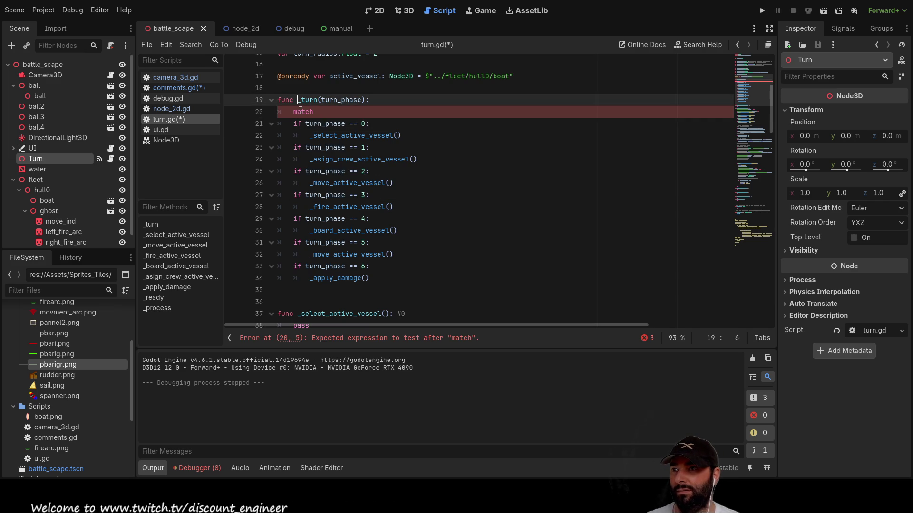
{"action": "left_click", "coordinate": [303, 111]}
{"action": "key", "text": "End"}
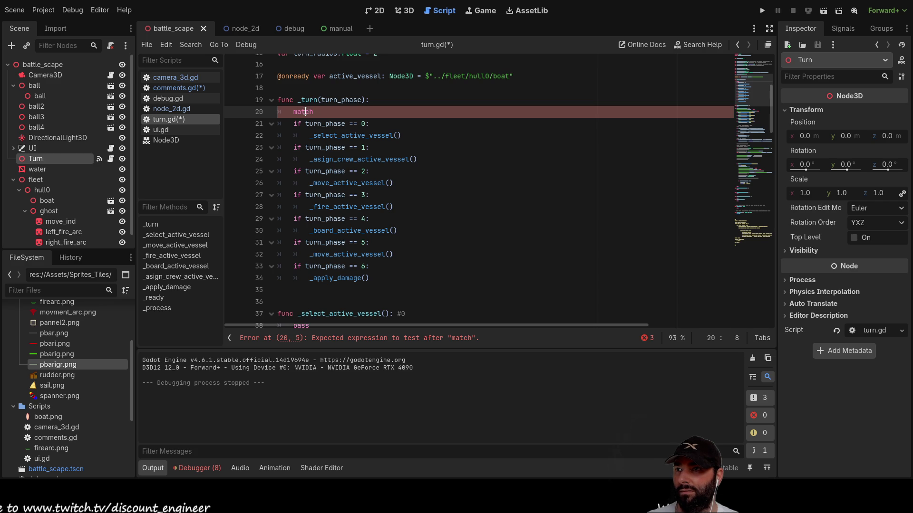
{"action": "key", "text": "BackSpace"}
{"action": "key", "text": "BackSpace"}
{"action": "key", "text": "BackSpace"}
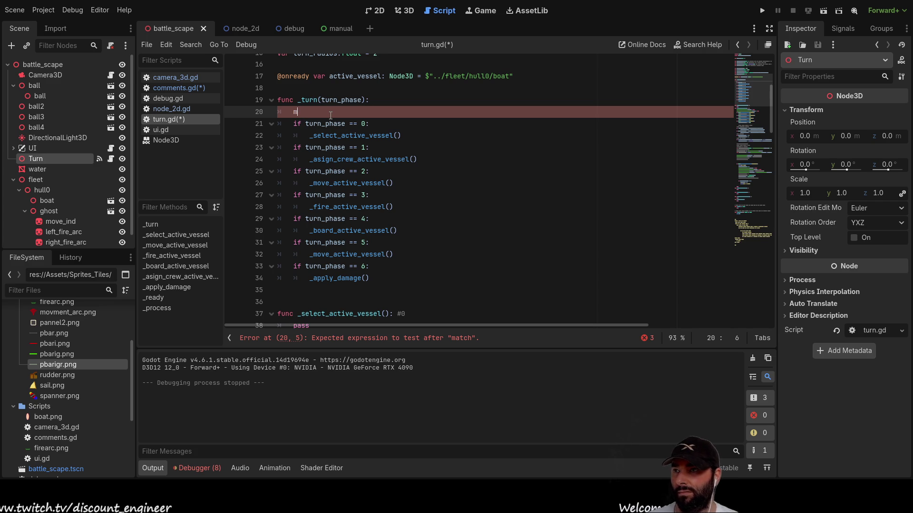
{"action": "type", "text": "atch"}
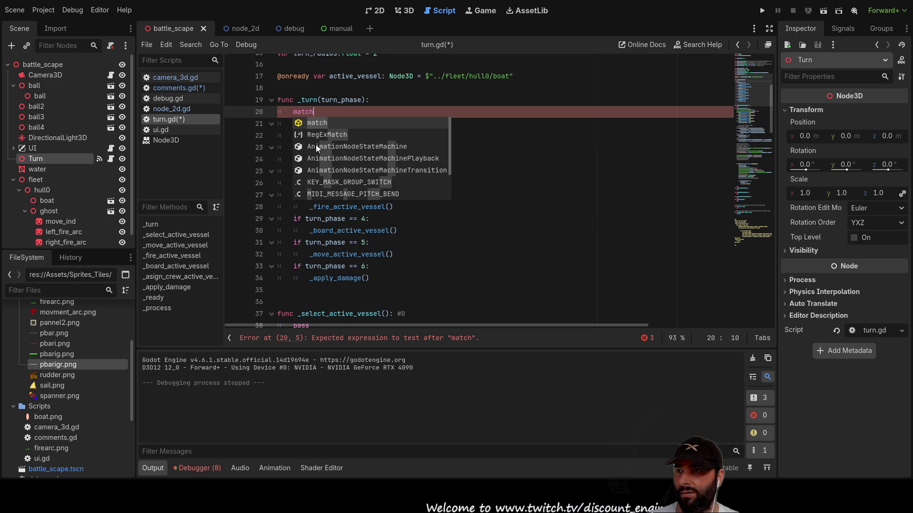
{"action": "scroll", "coordinate": [316, 136], "scroll_direction": "down", "scroll_amount": 1}
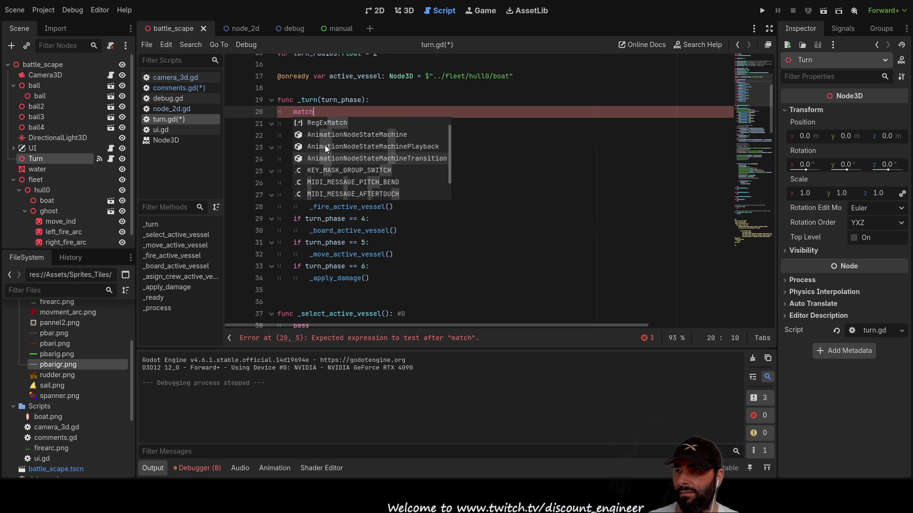
{"action": "scroll", "coordinate": [326, 147], "scroll_direction": "up", "scroll_amount": 1}
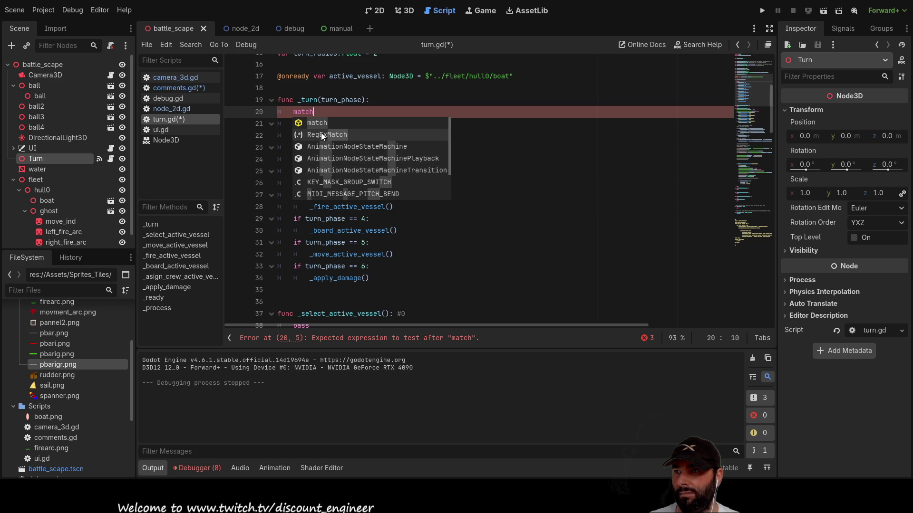
{"action": "double_click", "coordinate": [321, 133]}
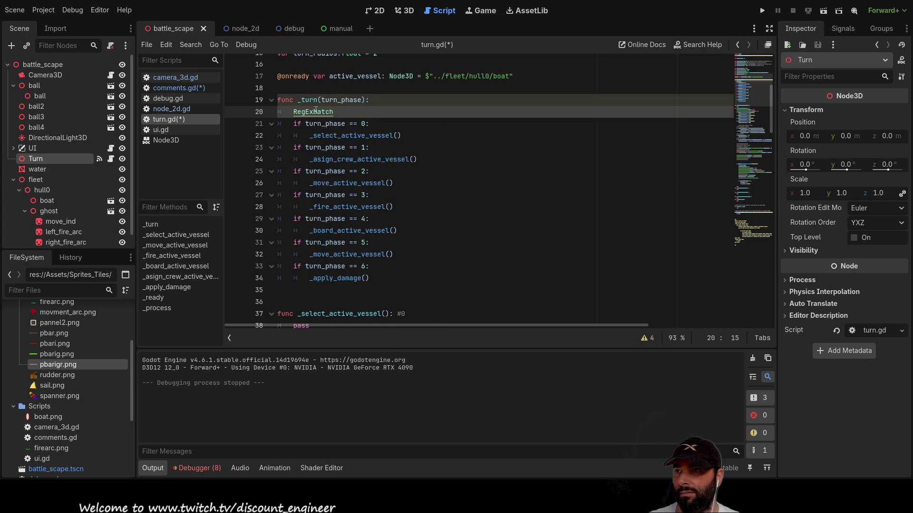
- Open the RegExMatch class reference from line 20 and scroll through its documentation
{"action": "left_click", "coordinate": [314, 111], "text": "ctrl"}
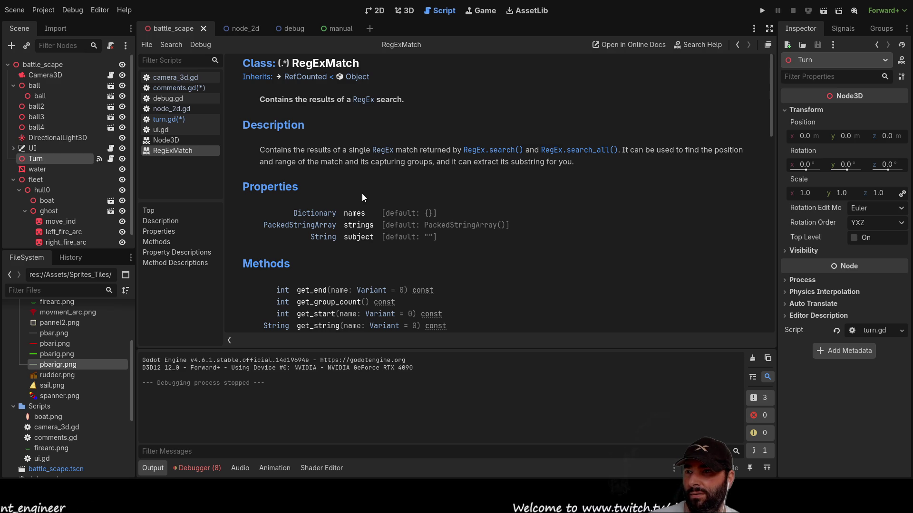
{"action": "scroll", "coordinate": [435, 201], "scroll_direction": "down", "scroll_amount": 5}
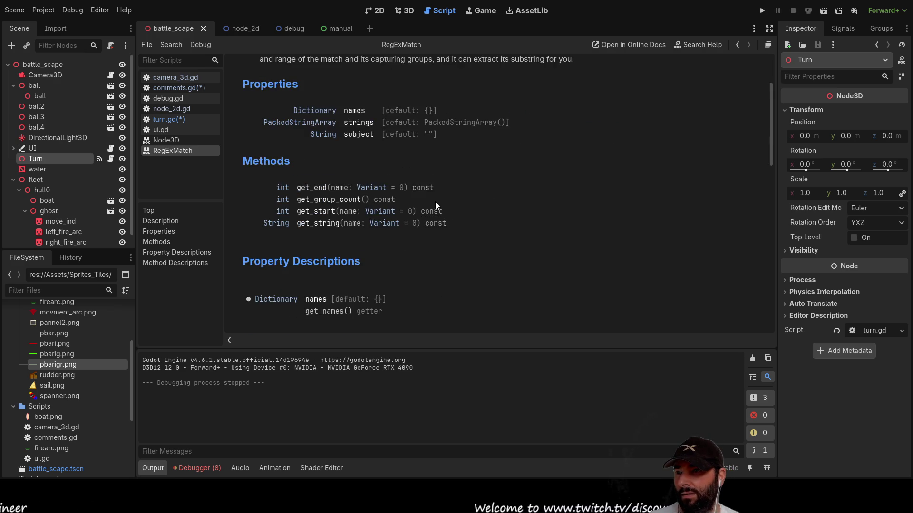
{"action": "scroll", "coordinate": [435, 202], "scroll_direction": "down", "scroll_amount": 5}
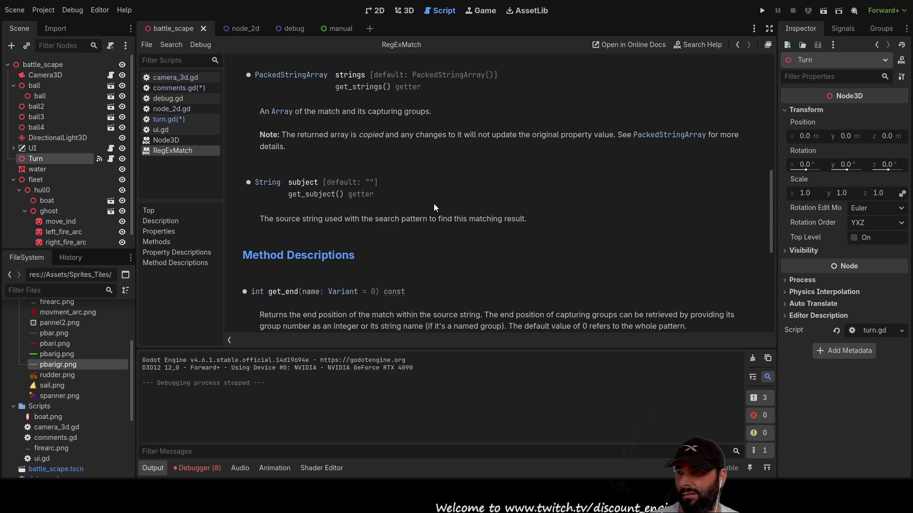
{"action": "scroll", "coordinate": [428, 214], "scroll_direction": "up", "scroll_amount": 10}
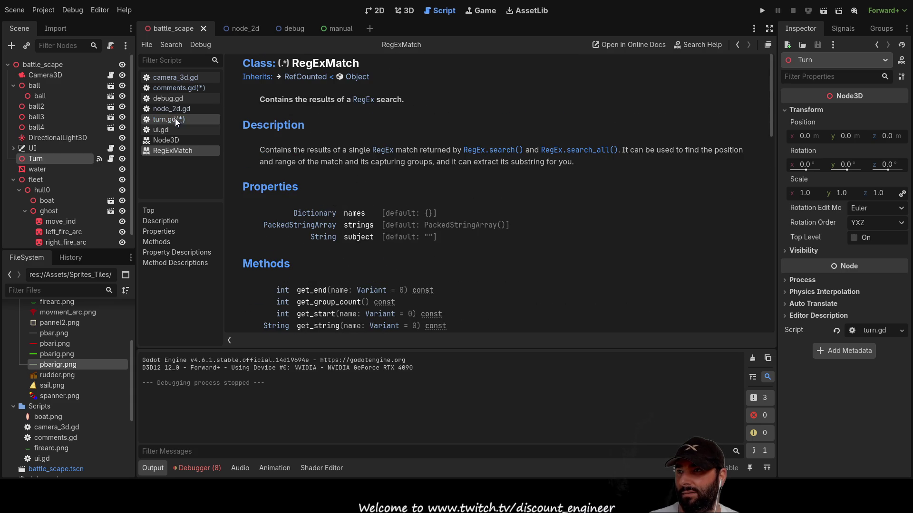
{"action": "left_click", "coordinate": [177, 87]}
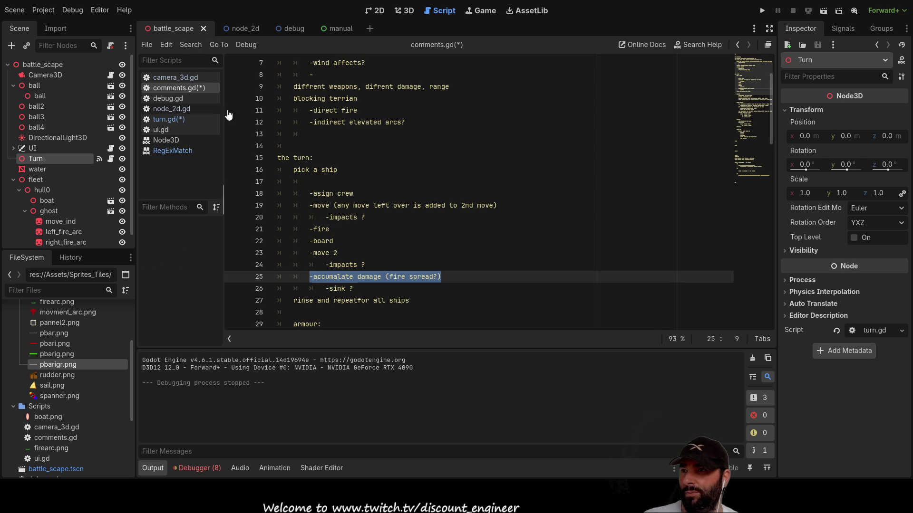
- Back in turn.gd, delete the stray RegExMatch word from line 20
{"action": "left_click", "coordinate": [170, 120]}
{"action": "left_click_drag", "start_coordinate": [350, 125], "coordinate": [265, 128]}
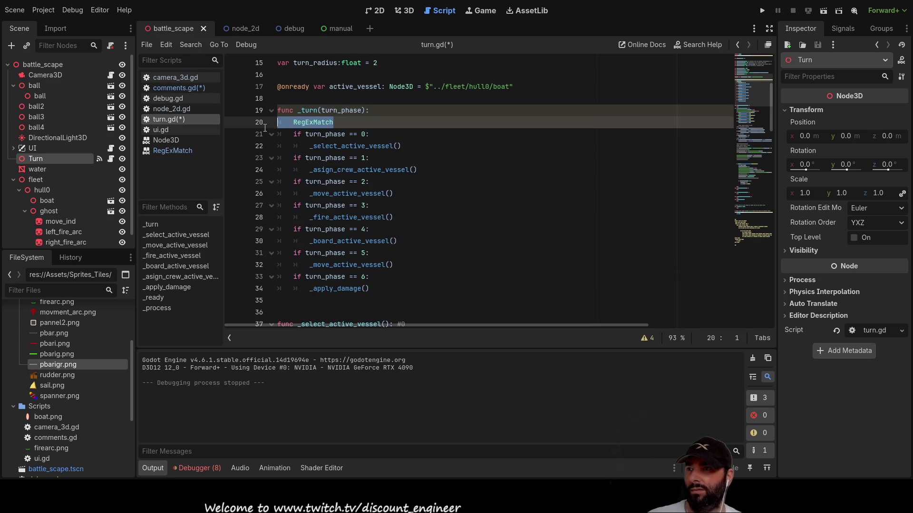
{"action": "key", "text": "BackSpace"}
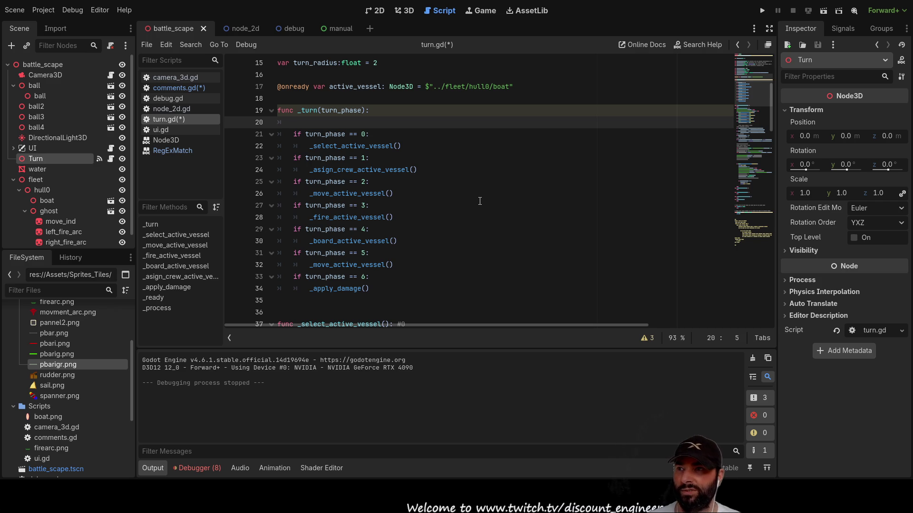
- Start line 20 as 'match turn_phase', clearing the unwanted RegExMatch completion
{"action": "key", "text": "Return"}
{"action": "key", "text": "Up"}
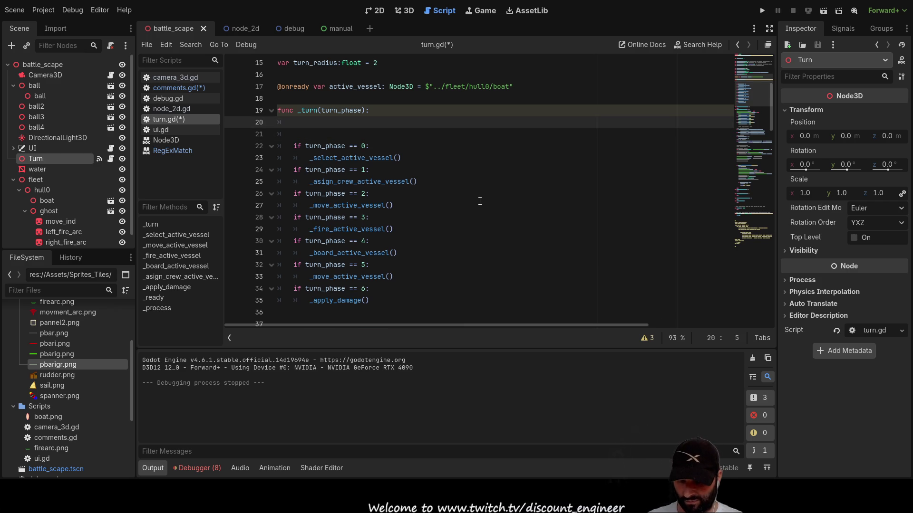
{"action": "type", "text": "match"}
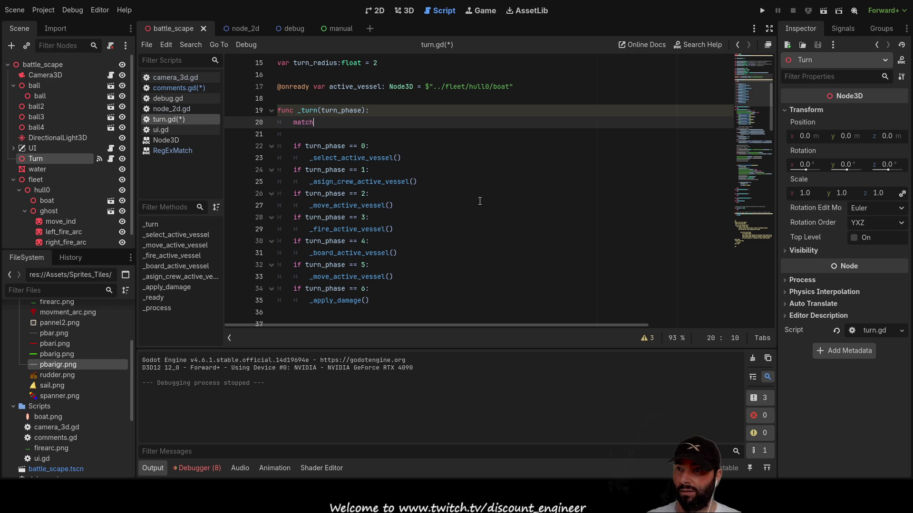
{"action": "key", "text": "Return"}
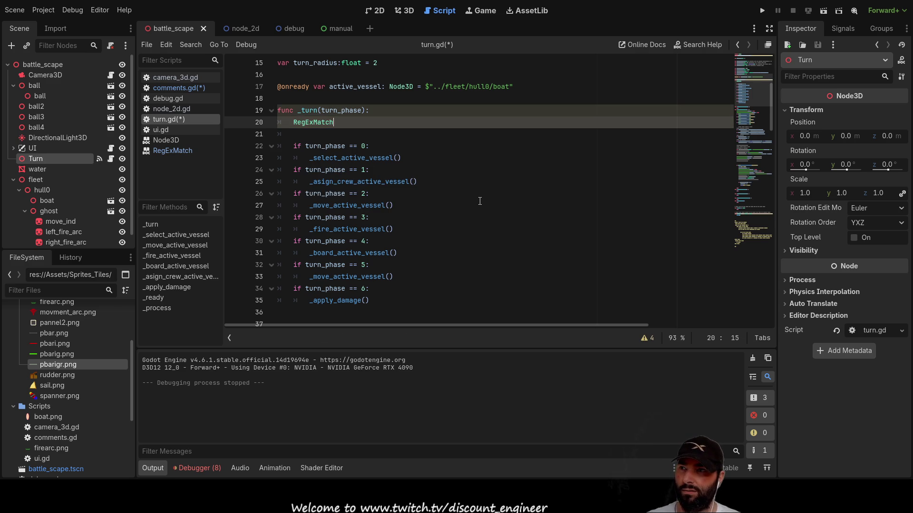
{"action": "key", "text": "BackSpace"}
{"action": "key", "text": "BackSpace"}
{"action": "key", "text": "BackSpace"}
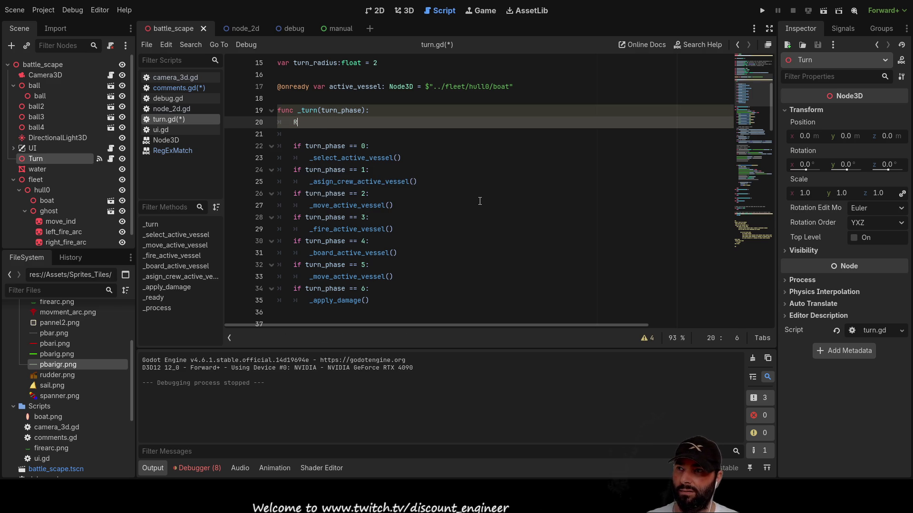
{"action": "key", "text": "BackSpace"}
{"action": "type", "text": "match turn"}
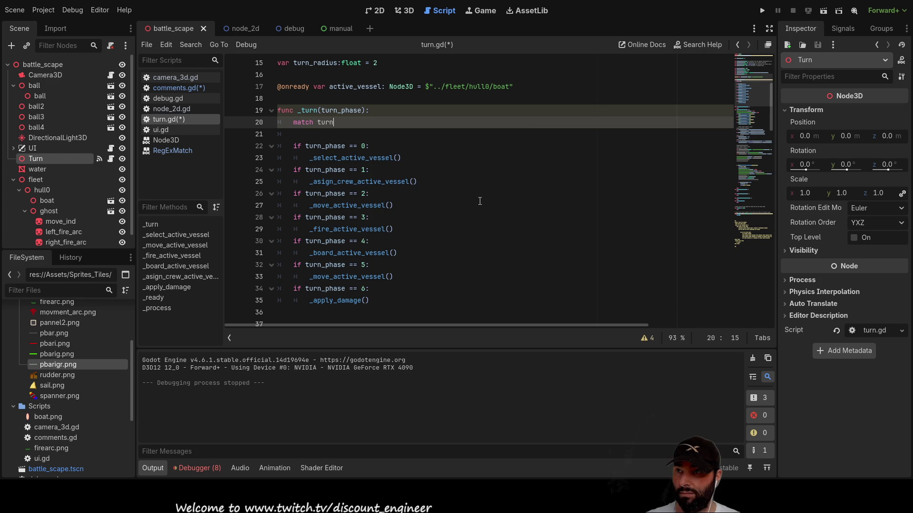
{"action": "key", "text": "Return"}
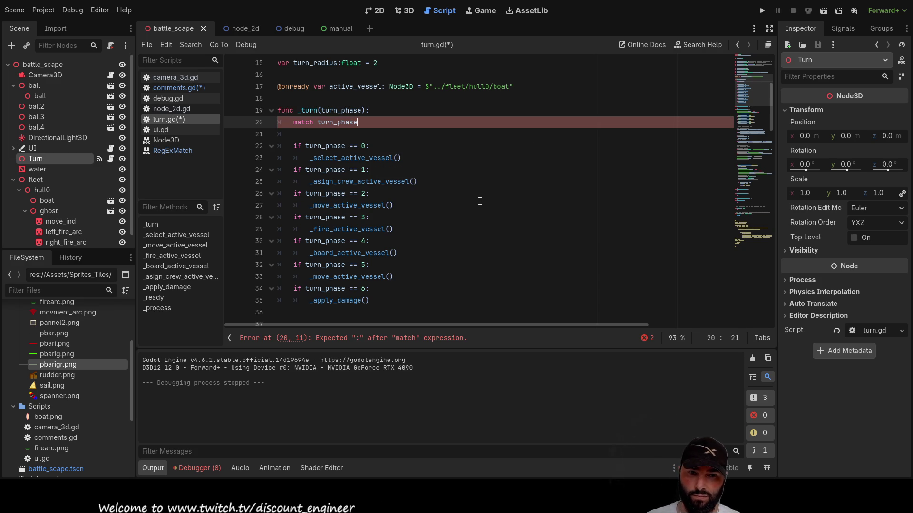
- Retype line 20 as 'match turn_phase' followed by placeholder cases '0: [logic] 1: ]logic]'
{"action": "type", "text": ": 0"}
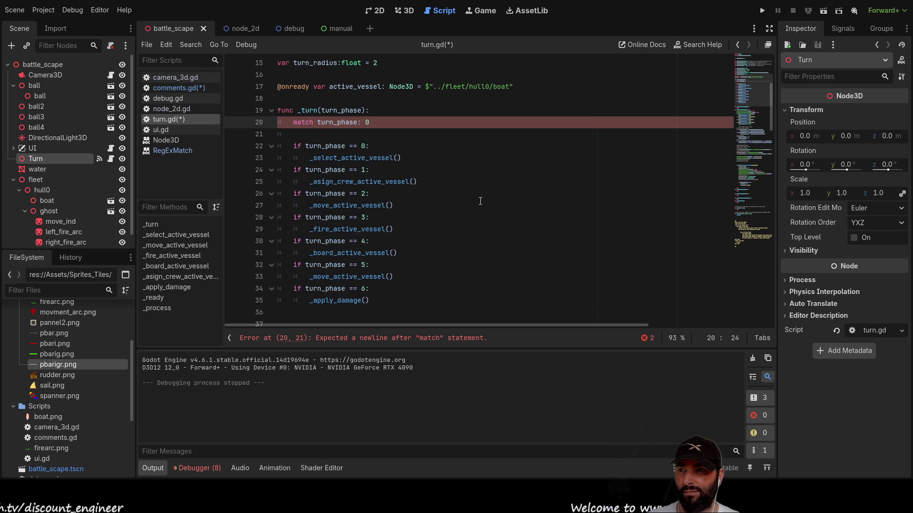
{"action": "key", "text": "BackSpace"}
{"action": "key", "text": "BackSpace"}
{"action": "key", "text": "BackSpace"}
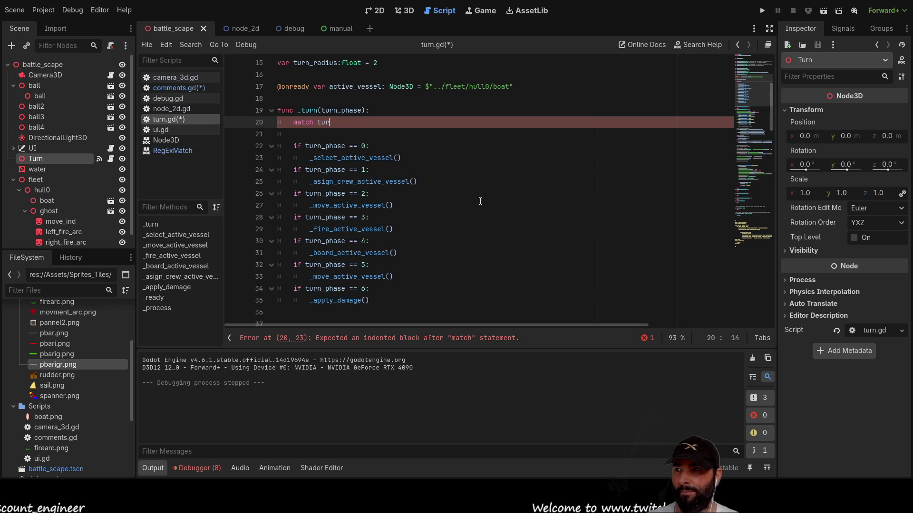
{"action": "type", "text": "ch"}
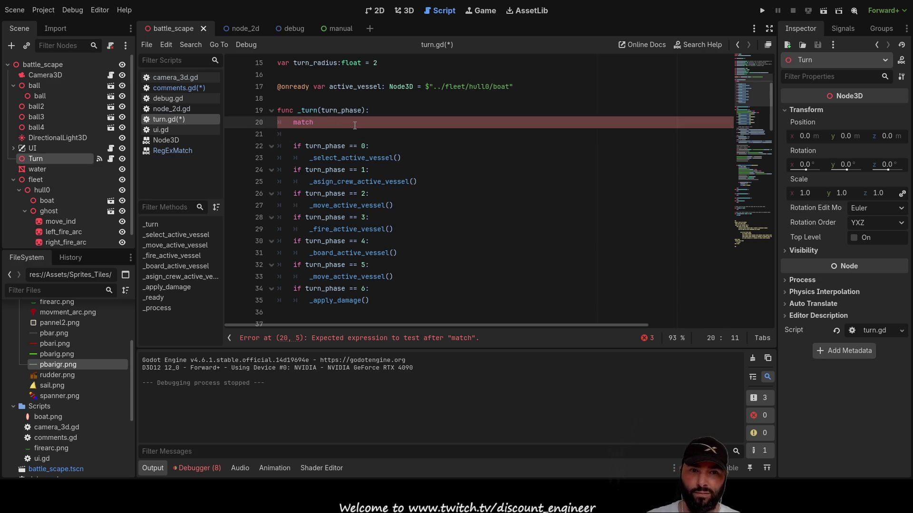
{"action": "type", "text": "turn"}
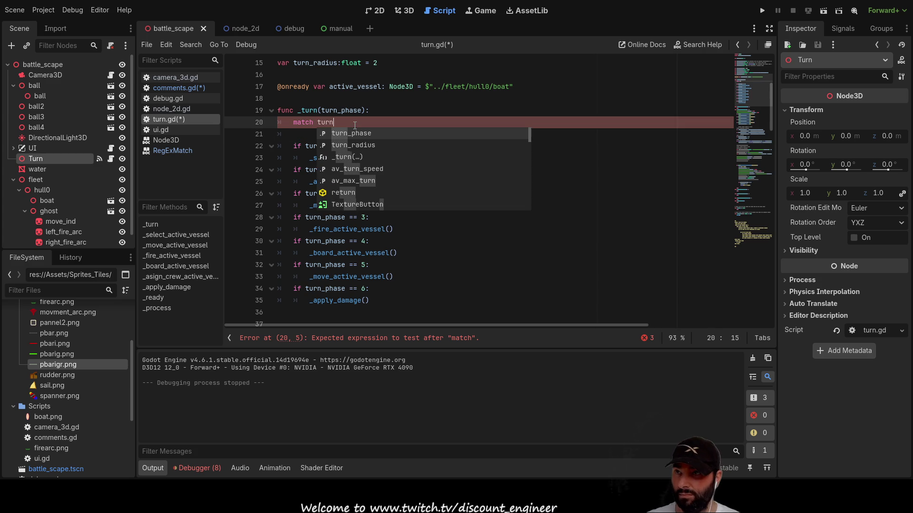
{"action": "key", "text": "Return"}
{"action": "type", "text": "0: [logic] 1: ]logic]"}
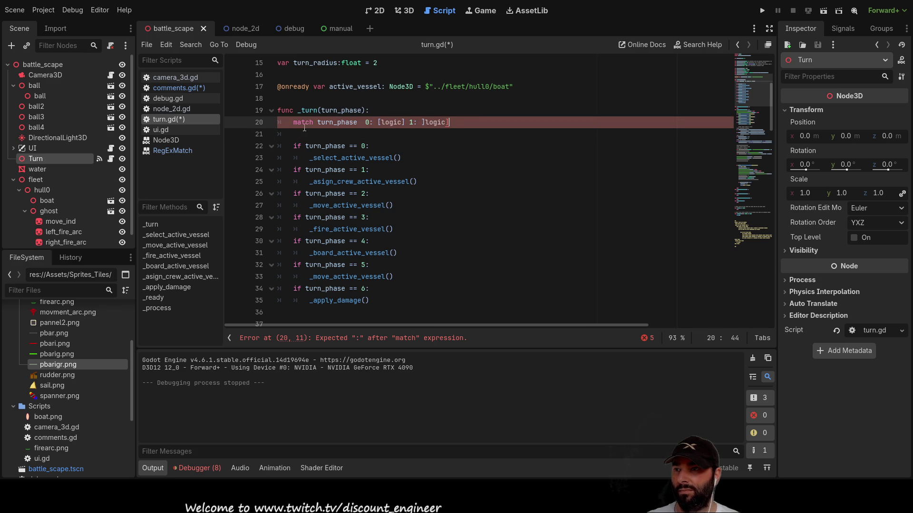
- Edit the draft match line, removing the stray colon, extra space and the 0 pattern
{"action": "key", "text": "Down"}
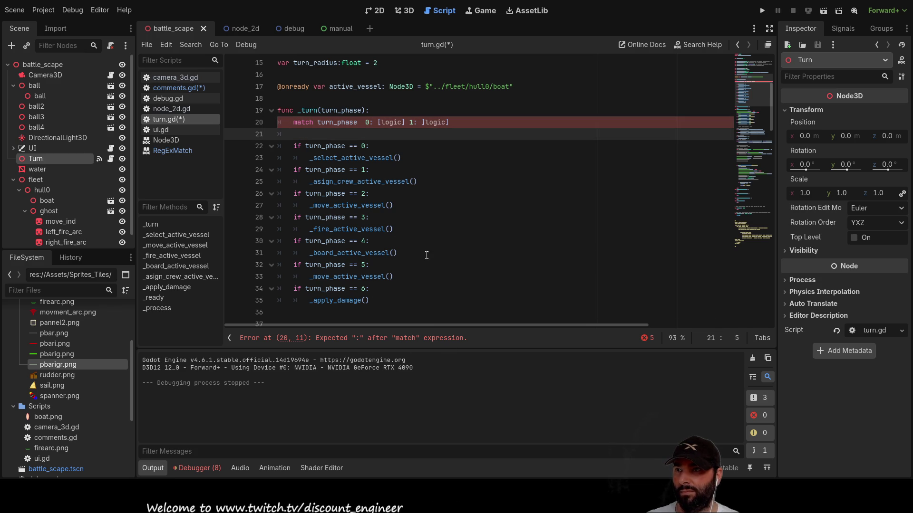
{"action": "left_click", "coordinate": [316, 123]}
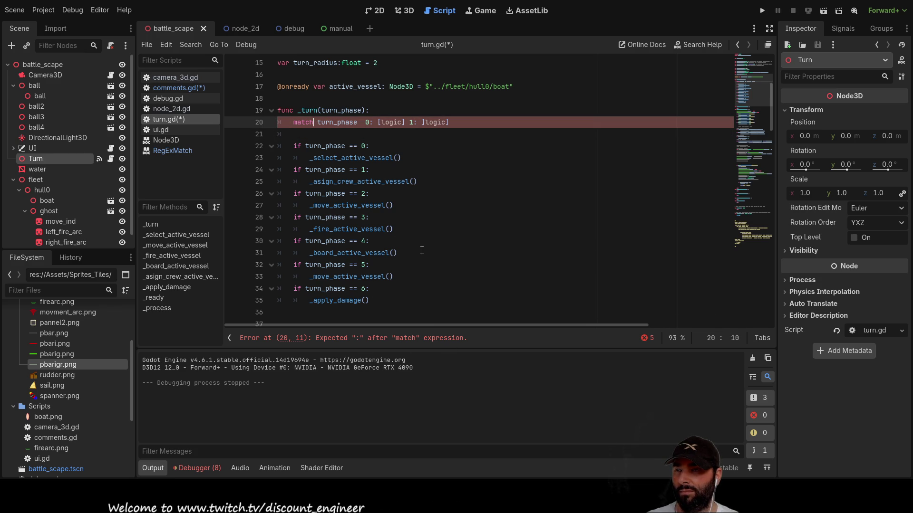
{"action": "type", "text": ":"}
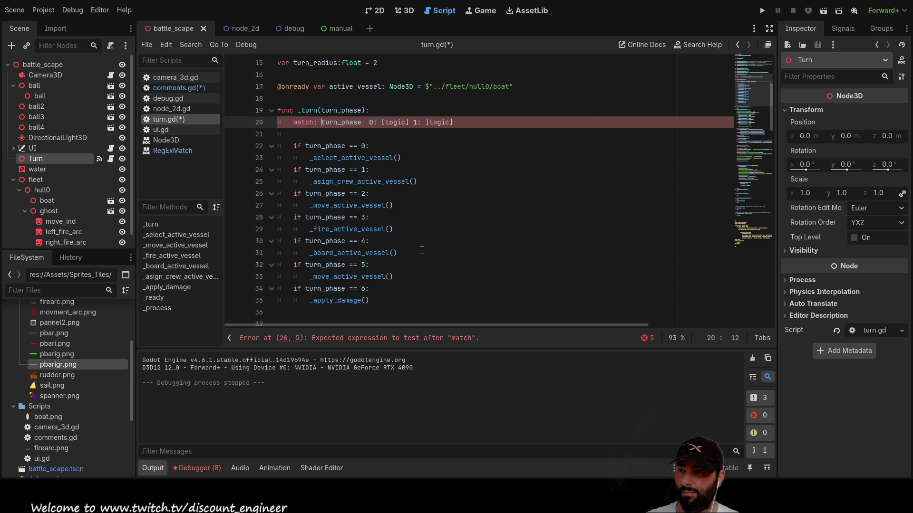
{"action": "key", "text": "BackSpace"}
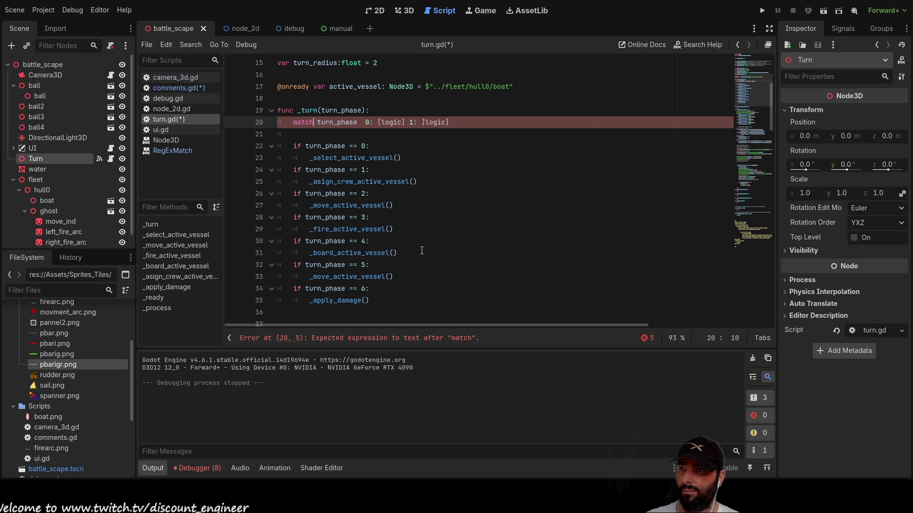
{"action": "key", "text": "Right"}
{"action": "key", "text": "Right"}
{"action": "key", "text": "Right"}
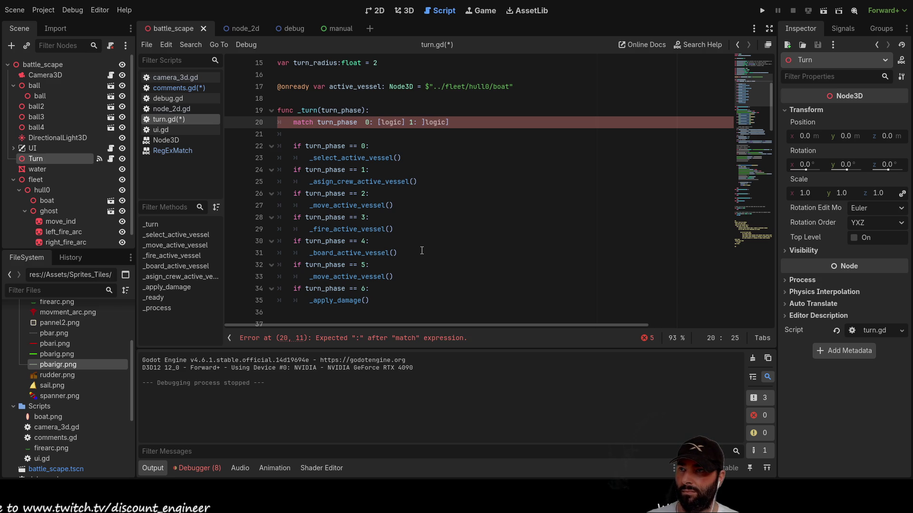
{"action": "key", "text": "BackSpace"}
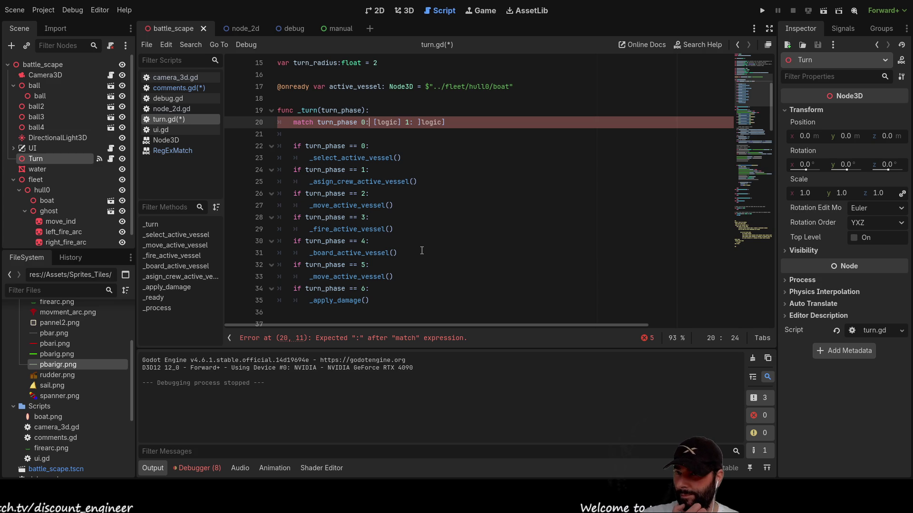
{"action": "key", "text": "Left"}
{"action": "key", "text": "Left"}
{"action": "key", "text": "Left"}
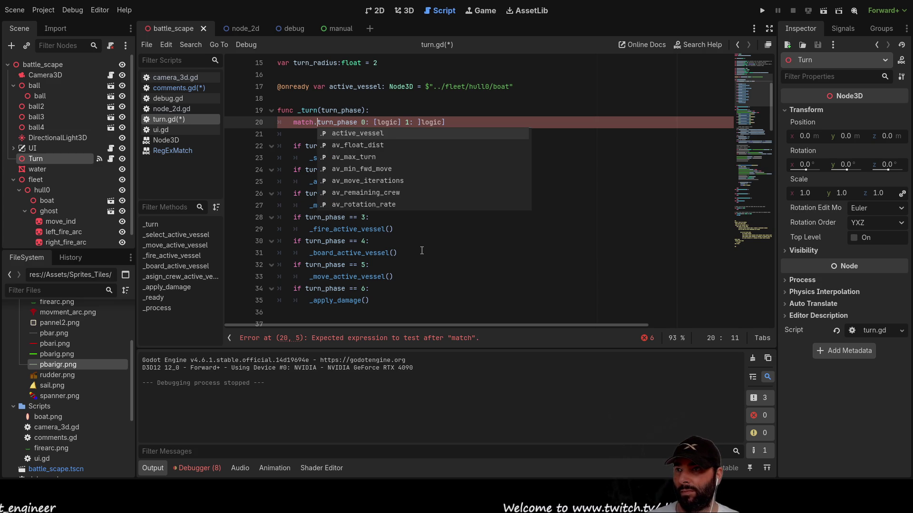
{"action": "key", "text": "ctrl+Right"}
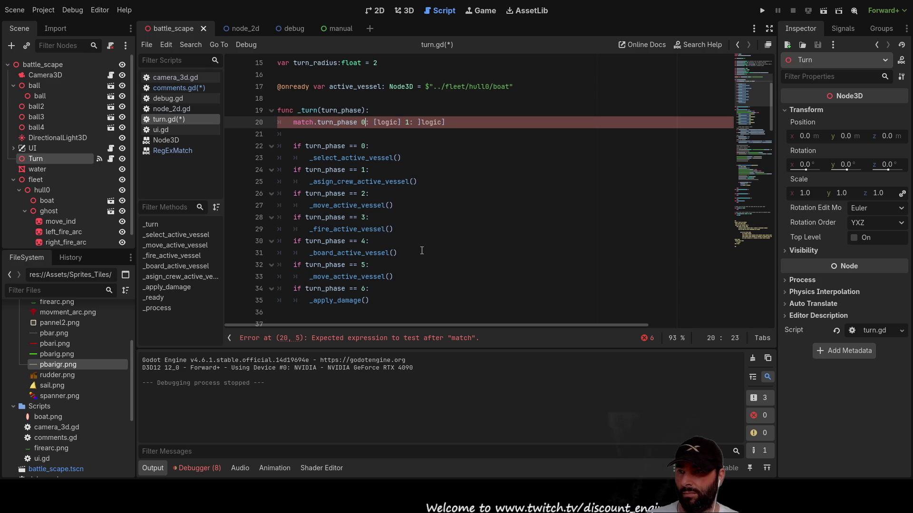
{"action": "key", "text": "Right"}
{"action": "key", "text": "Right"}
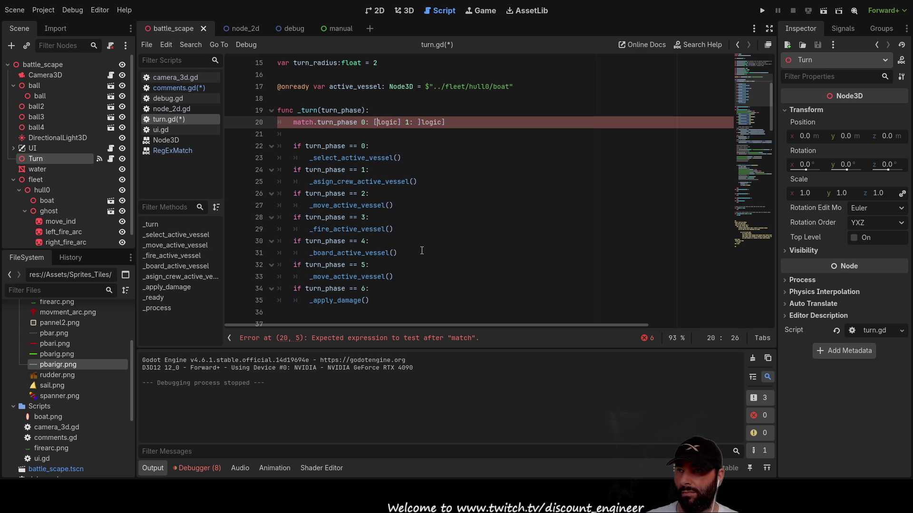
{"action": "key", "text": "shift+Right"}
{"action": "key", "text": "shift+Right"}
{"action": "key", "text": "shift+Right"}
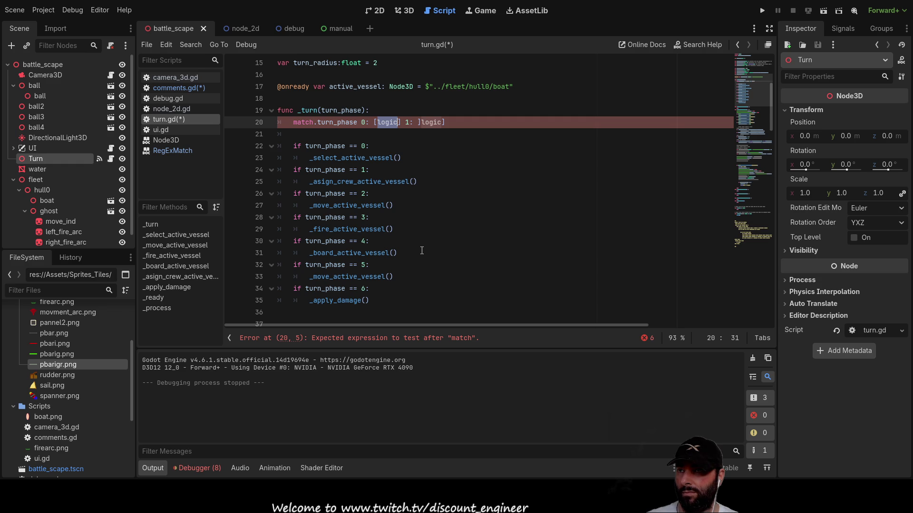
{"action": "key", "text": "Left"}
{"action": "key", "text": "Left"}
{"action": "key", "text": "Left"}
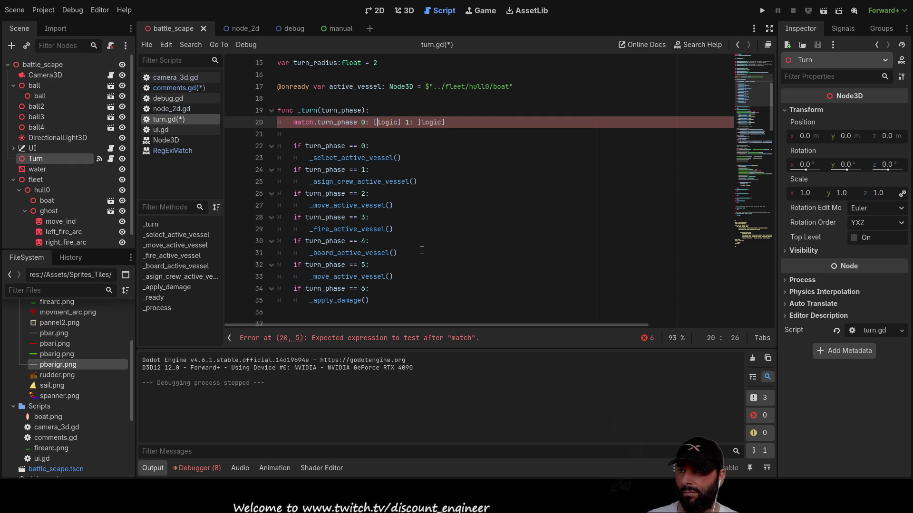
{"action": "key", "text": "BackSpace"}
{"action": "key", "text": "BackSpace"}
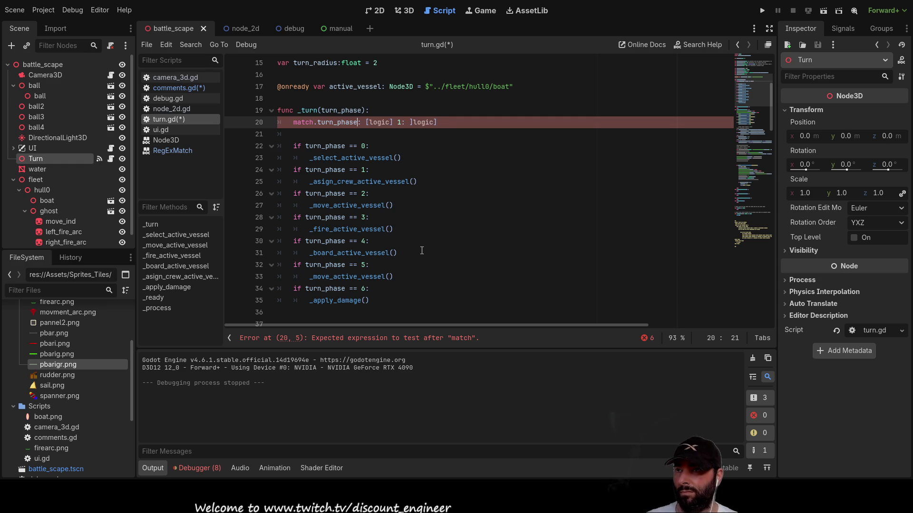
- Rework the first bracketed placeholder to '=1' and replace the stray bracket with '['
{"action": "key", "text": "Right"}
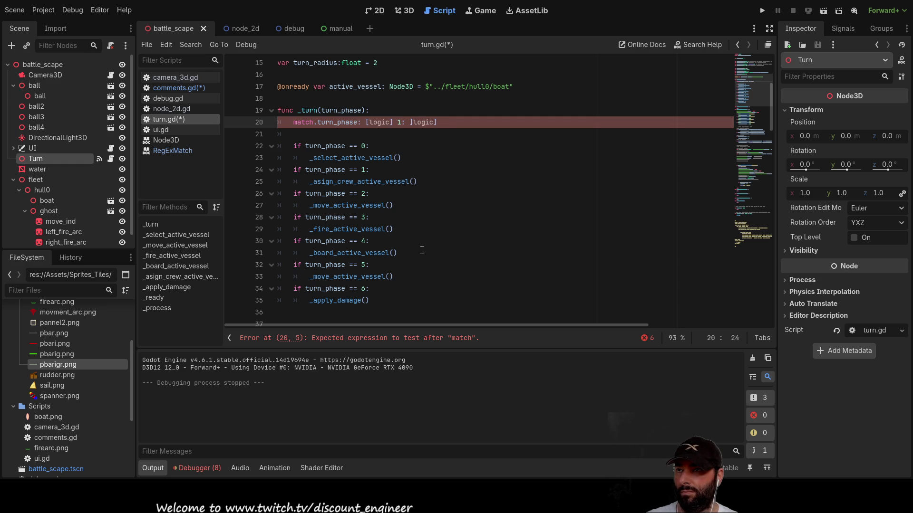
{"action": "key", "text": "Left"}
{"action": "key", "text": "Left"}
{"action": "key", "text": "Left"}
{"action": "key", "text": "shift+Left"}
{"action": "key", "text": "shift+Left"}
{"action": "key", "text": "shift+Left"}
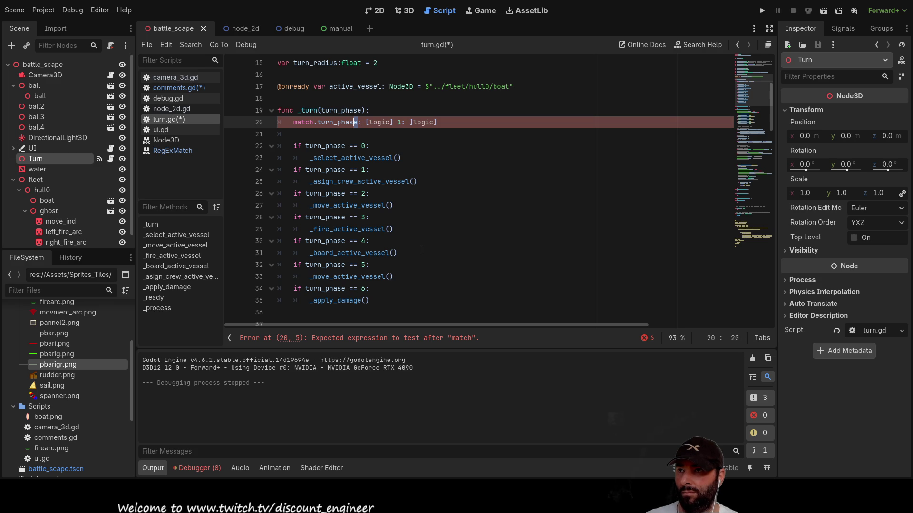
{"action": "key", "text": "shift+Left"}
{"action": "key", "text": "shift+Left"}
{"action": "key", "text": "shift+Left"}
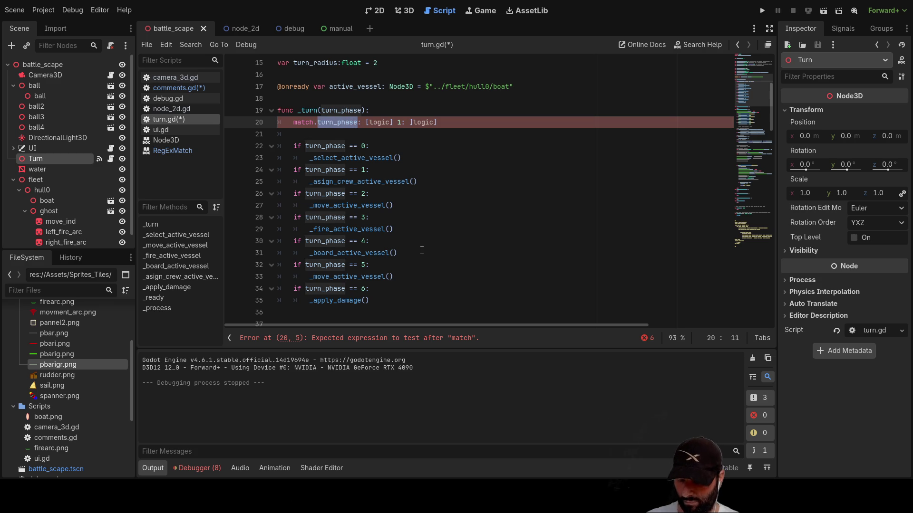
{"action": "key", "text": "Right"}
{"action": "key", "text": "Right"}
{"action": "key", "text": "Right"}
{"action": "key", "text": "Right"}
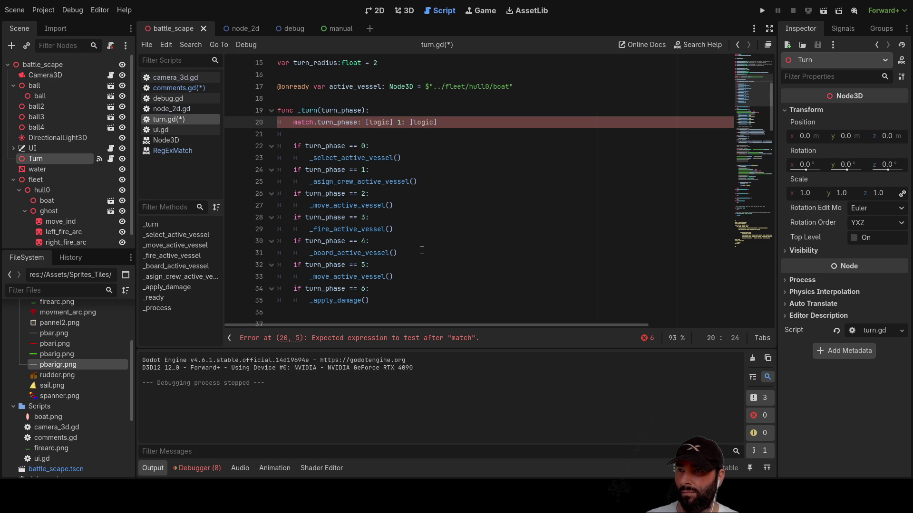
{"action": "key", "text": "shift+Right"}
{"action": "key", "text": "shift+Right"}
{"action": "key", "text": "shift+Right"}
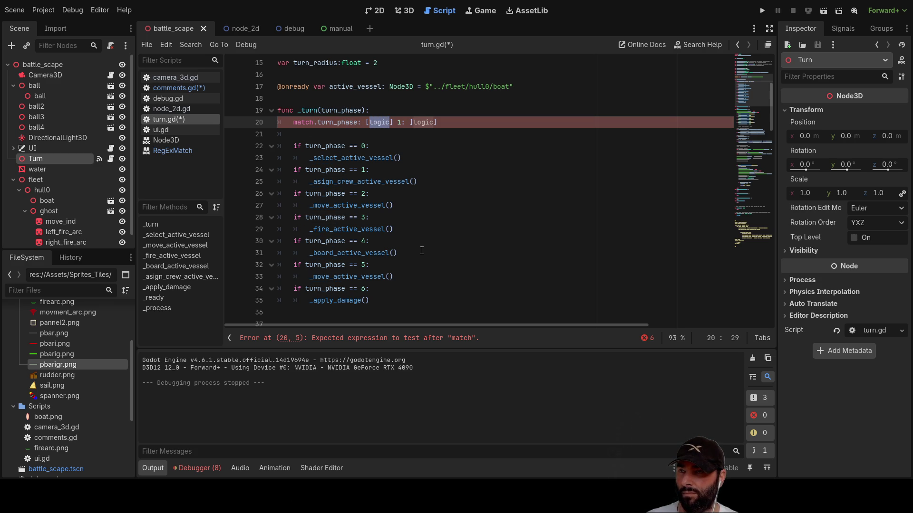
{"action": "type", "text": "turn_phase"}
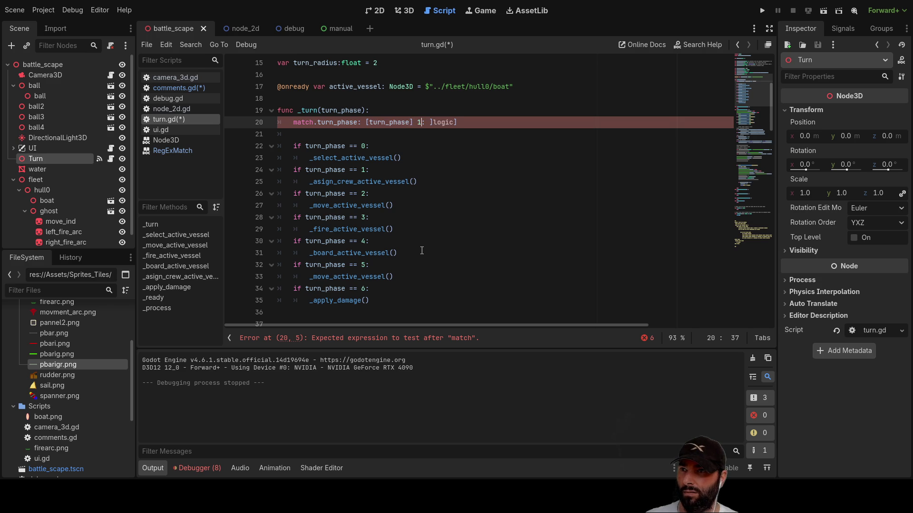
{"action": "key", "text": "BackSpace"}
{"action": "key", "text": "BackSpace"}
{"action": "key", "text": "BackSpace"}
{"action": "key", "text": "BackSpace"}
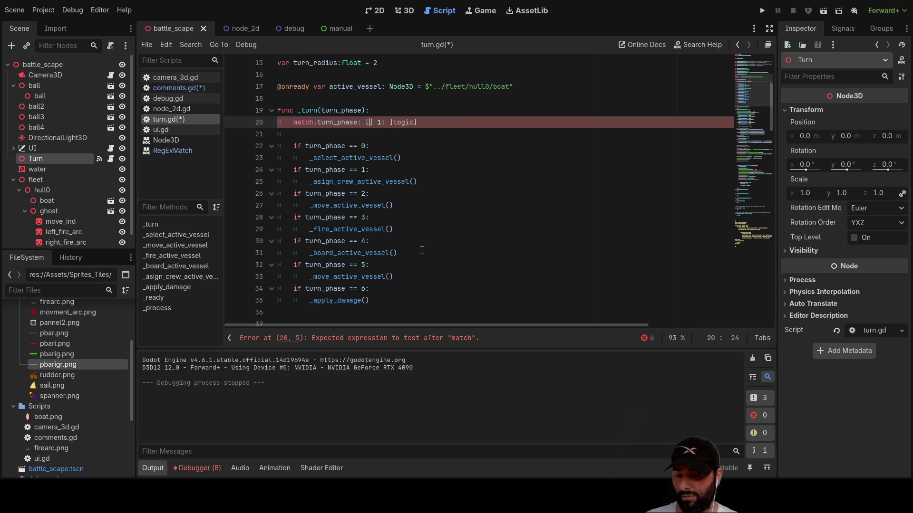
{"action": "type", "text": "=1"}
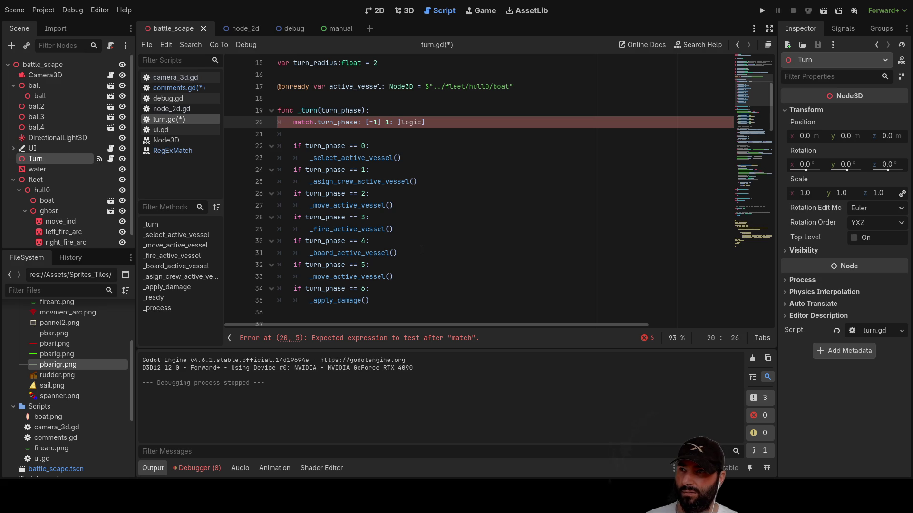
{"action": "key", "text": "Right"}
{"action": "key", "text": "Right"}
{"action": "key", "text": "Right"}
{"action": "key", "text": "BackSpace"}
{"action": "type", "text": "["}
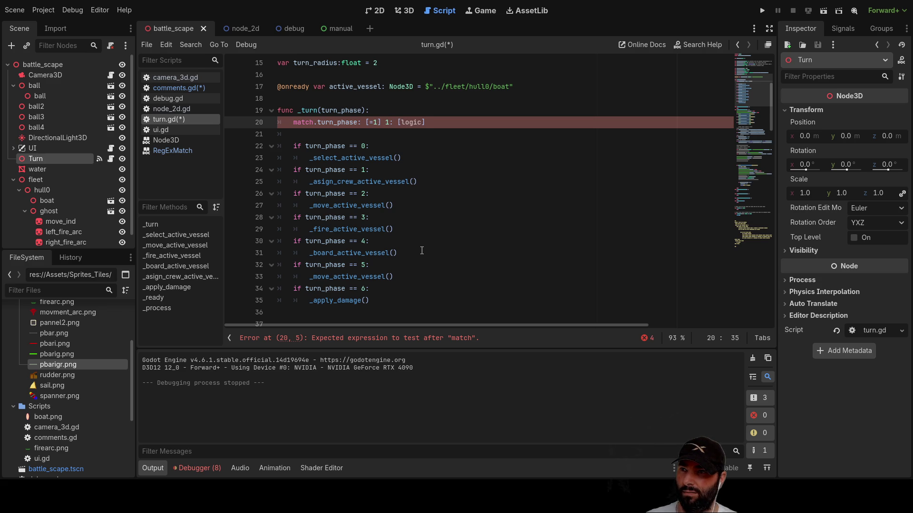
- Clear the draft match line from line 20 and tidy the empty line below it
{"action": "key", "text": "BackSpace"}
{"action": "key", "text": "BackSpace"}
{"action": "key", "text": "BackSpace"}
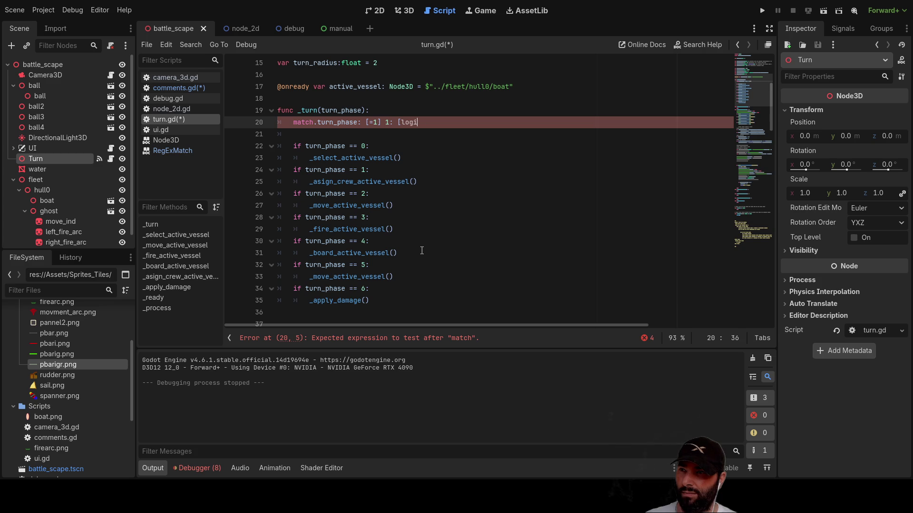
{"action": "key", "text": "BackSpace"}
{"action": "key", "text": "BackSpace"}
{"action": "key", "text": "BackSpace"}
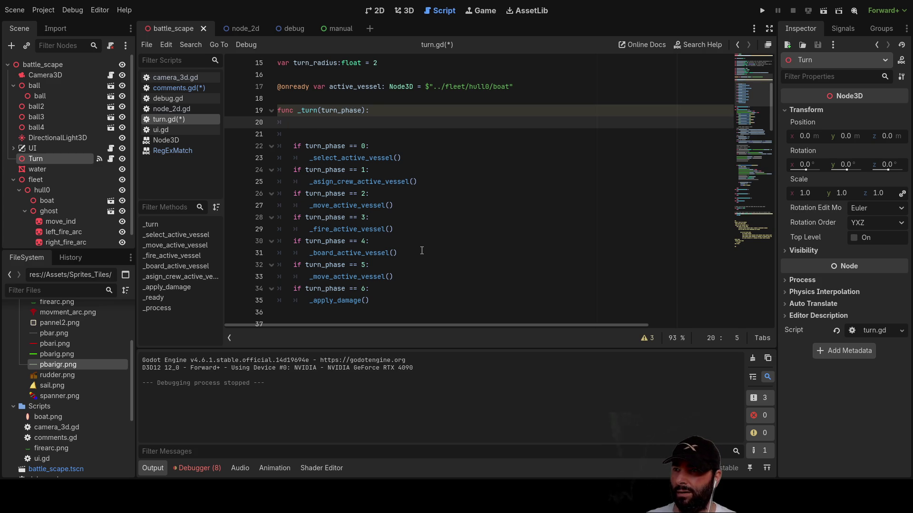
{"action": "type", "text": "match"}
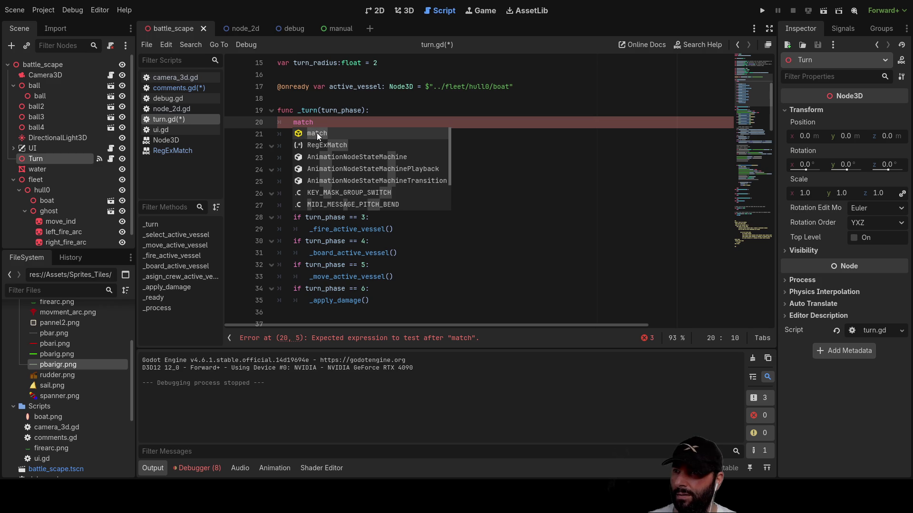
{"action": "triple_click", "coordinate": [307, 122]}
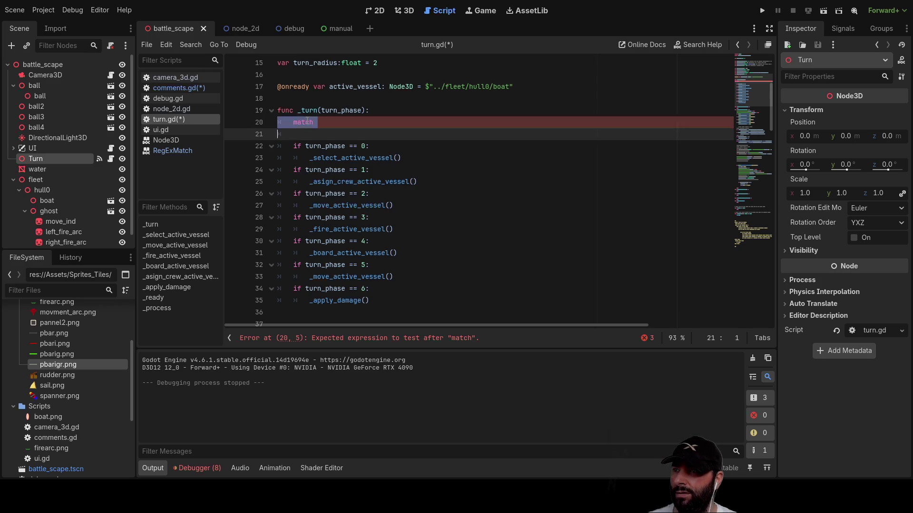
{"action": "double_click", "coordinate": [319, 122]}
{"action": "key", "text": "BackSpace"}
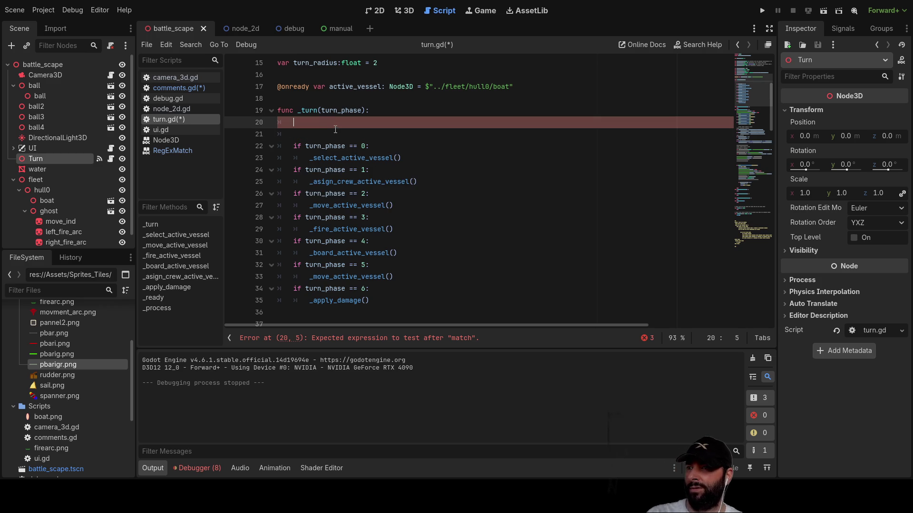
{"action": "key", "text": "Delete"}
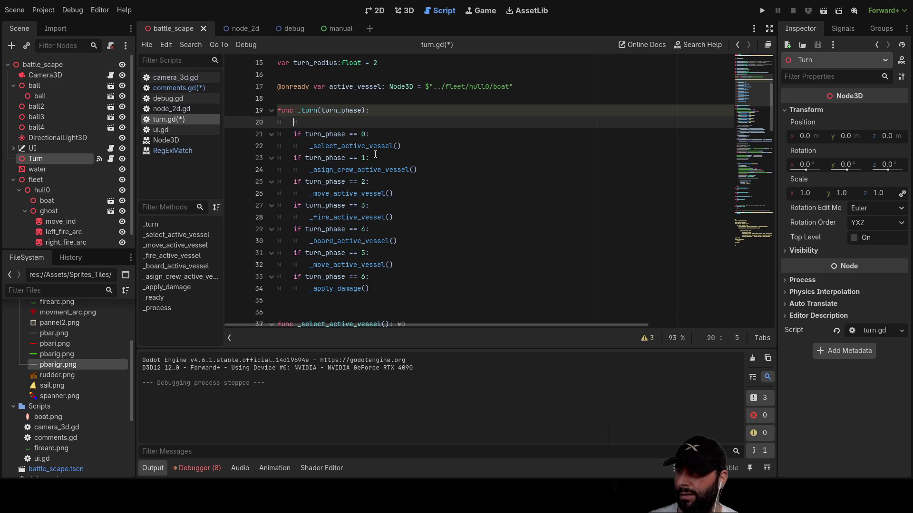
{"action": "key", "text": "ctrl+z"}
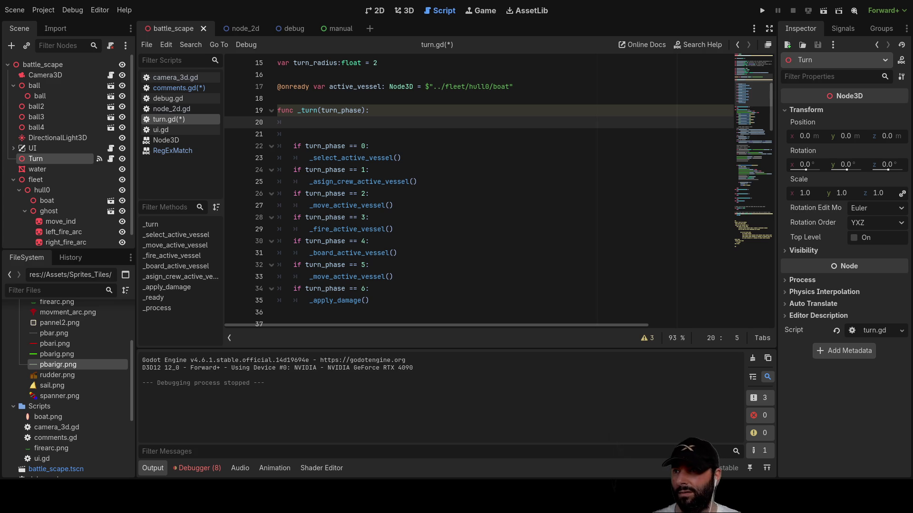
- Type 'match turn_phase: 0: [logic]' and paste _select_active_vessel() into the case 0 brackets
{"action": "type", "text": "match turn_phase: 0: [logic]"}
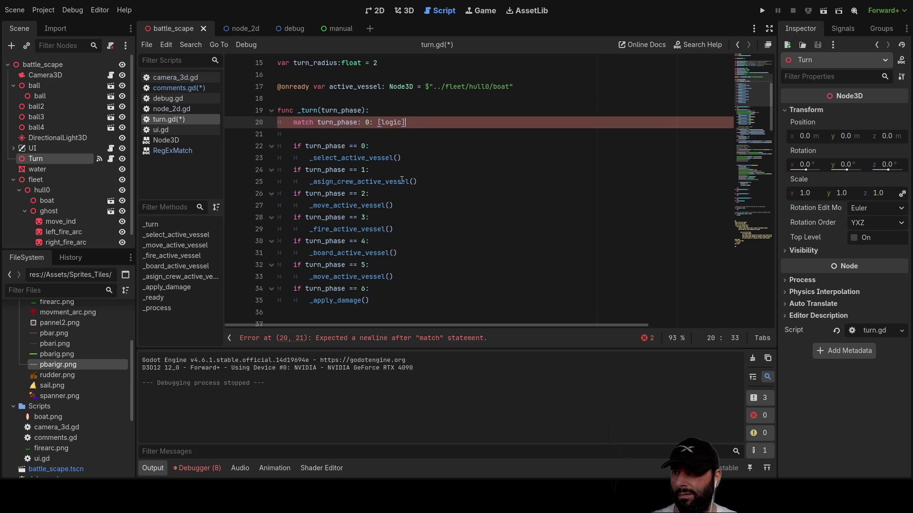
{"action": "left_click", "coordinate": [377, 123]}
{"action": "key", "text": "Return"}
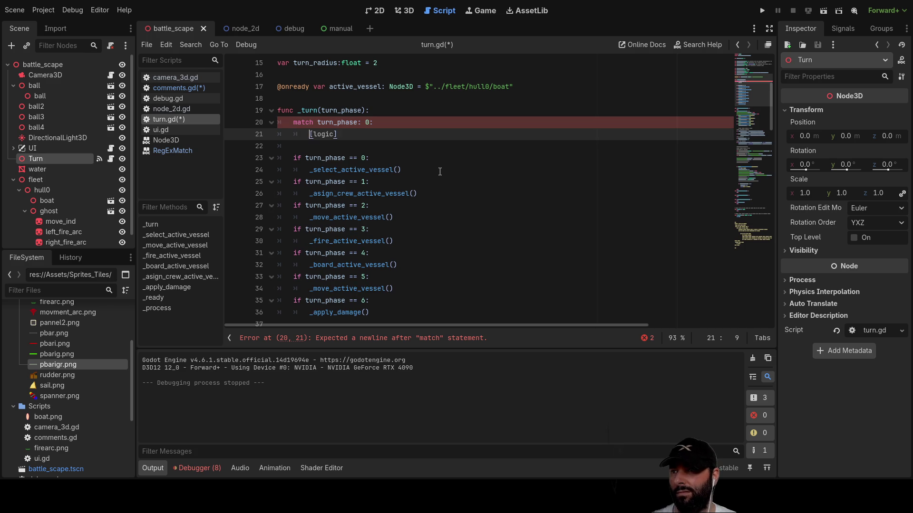
{"action": "key", "text": "Down"}
{"action": "key", "text": "Down"}
{"action": "key", "text": "Down"}
{"action": "key", "text": "shift+Right"}
{"action": "key", "text": "shift+Right"}
{"action": "key", "text": "shift+Right"}
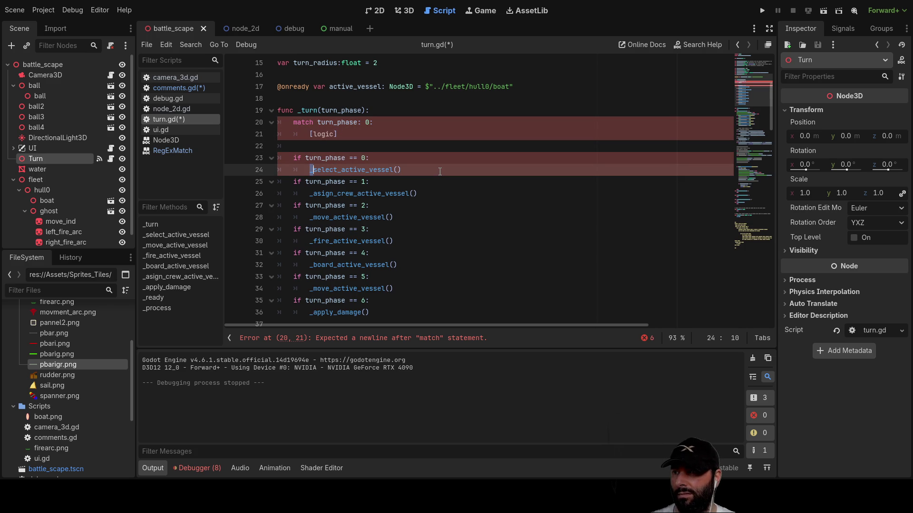
{"action": "key", "text": "shift+Right"}
{"action": "key", "text": "shift+Right"}
{"action": "key", "text": "shift+Right"}
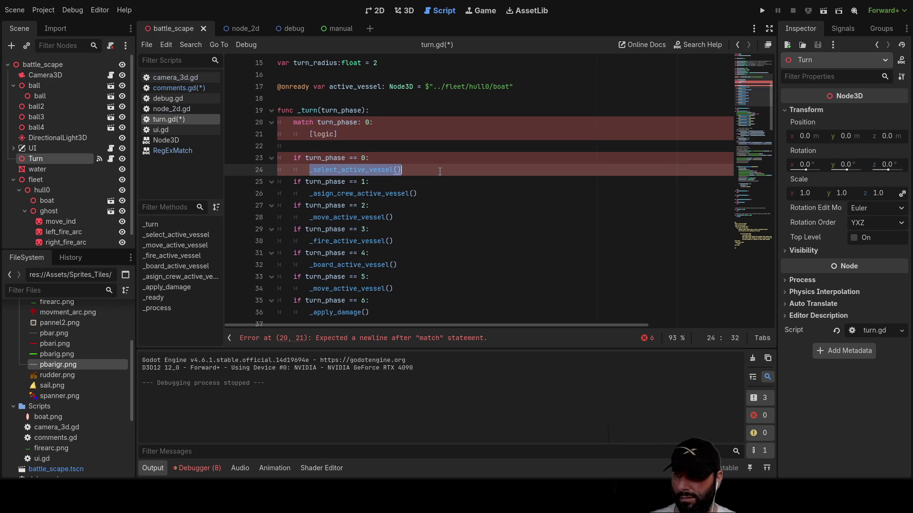
{"action": "key", "text": "Up"}
{"action": "key", "text": "Up"}
{"action": "key", "text": "Up"}
{"action": "key", "text": "Left"}
{"action": "key", "text": "BackSpace"}
{"action": "key", "text": "BackSpace"}
{"action": "key", "text": "BackSpace"}
{"action": "key", "text": "BackSpace"}
{"action": "key", "text": "BackSpace"}
{"action": "type", "text": "_select_active_vessel()"}
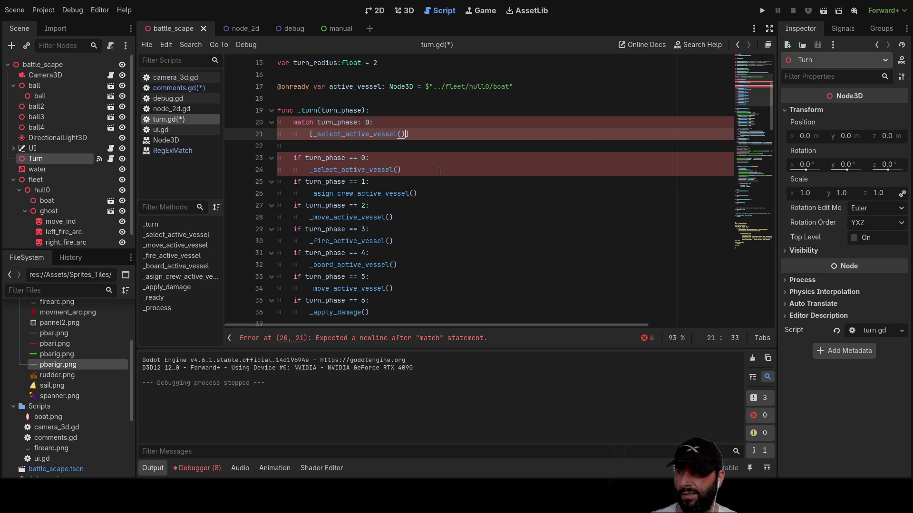
- Rearrange the match and case 0 lines into a one-line match statement on line 20
{"action": "key", "text": "Down"}
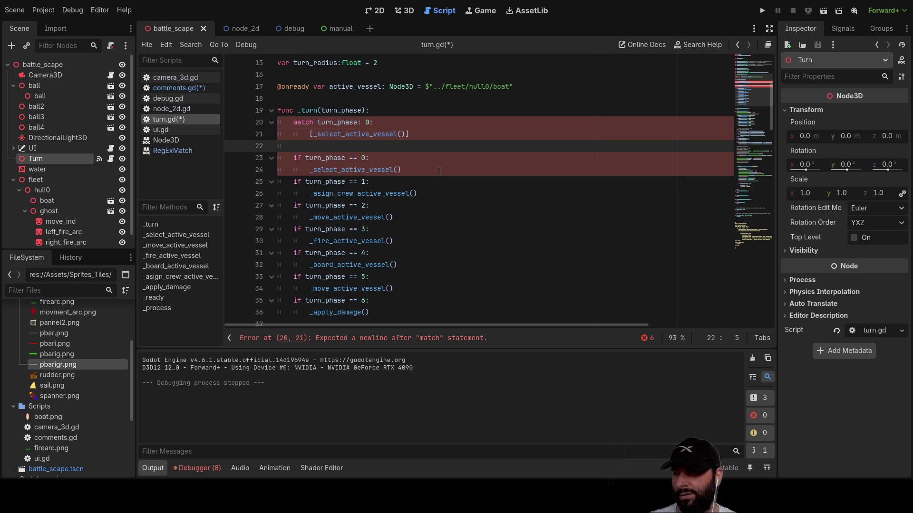
{"action": "key", "text": "Up"}
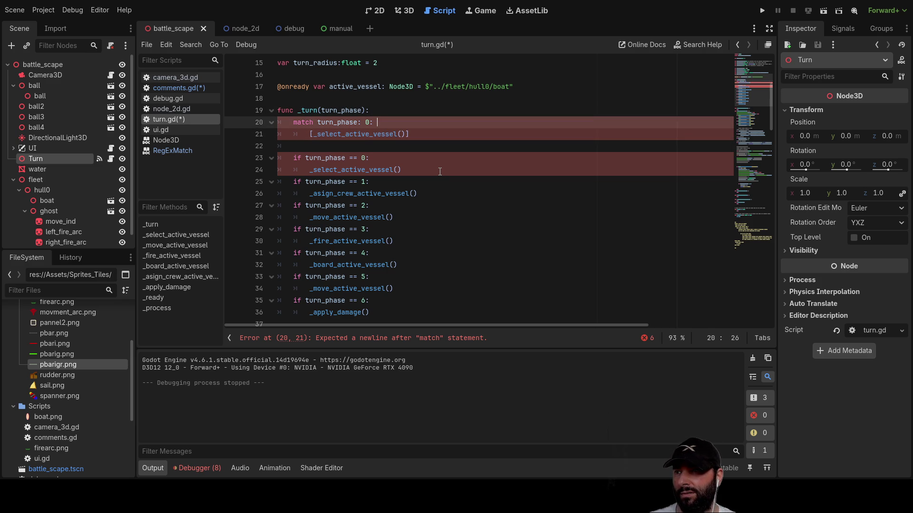
{"action": "key", "text": "Left"}
{"action": "key", "text": "Left"}
{"action": "key", "text": "Left"}
{"action": "key", "text": "Left"}
{"action": "key", "text": "Left"}
{"action": "key", "text": "Left"}
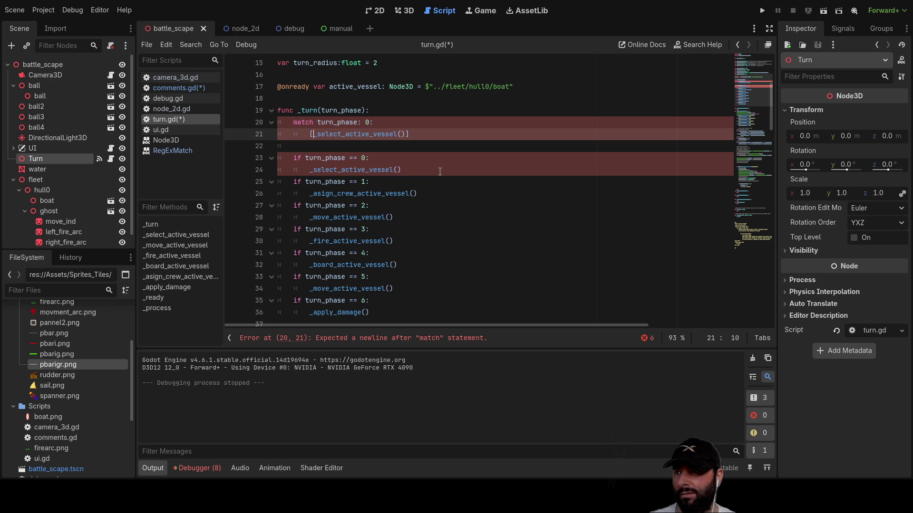
{"action": "key", "text": "Up"}
{"action": "key", "text": "Return"}
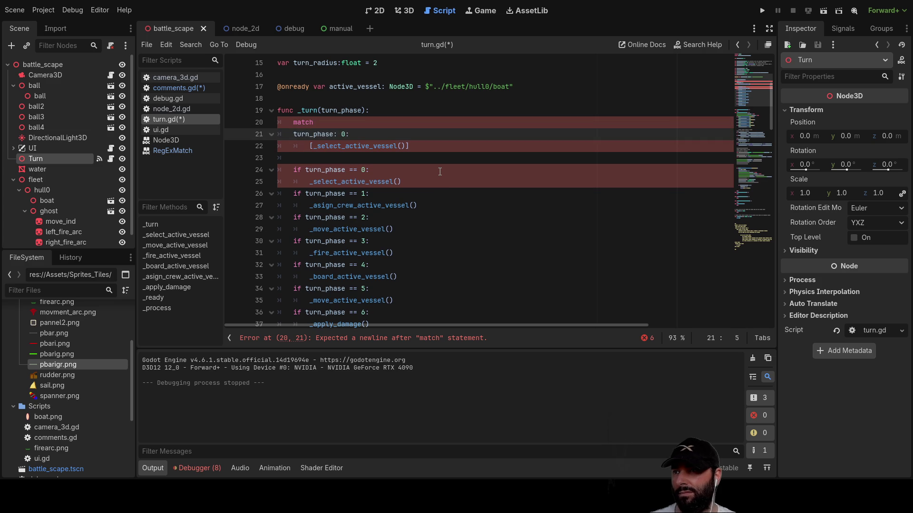
{"action": "key", "text": "Tab"}
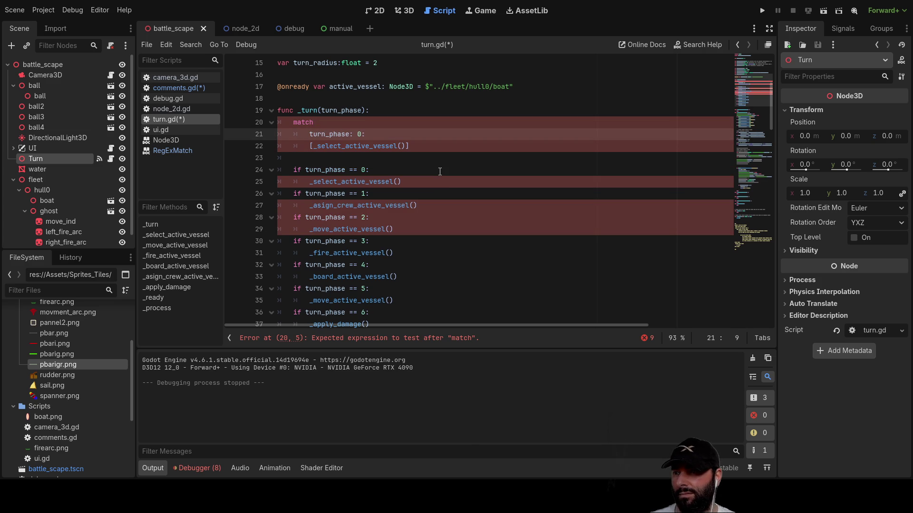
{"action": "key", "text": "Down"}
{"action": "key", "text": "BackSpace"}
{"action": "key", "text": "BackSpace"}
{"action": "key", "text": "BackSpace"}
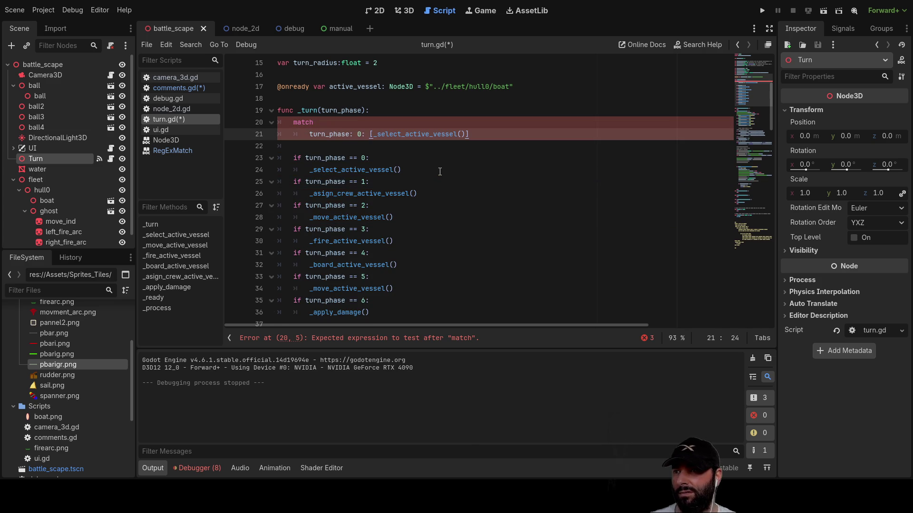
{"action": "key", "text": "Left"}
{"action": "key", "text": "Left"}
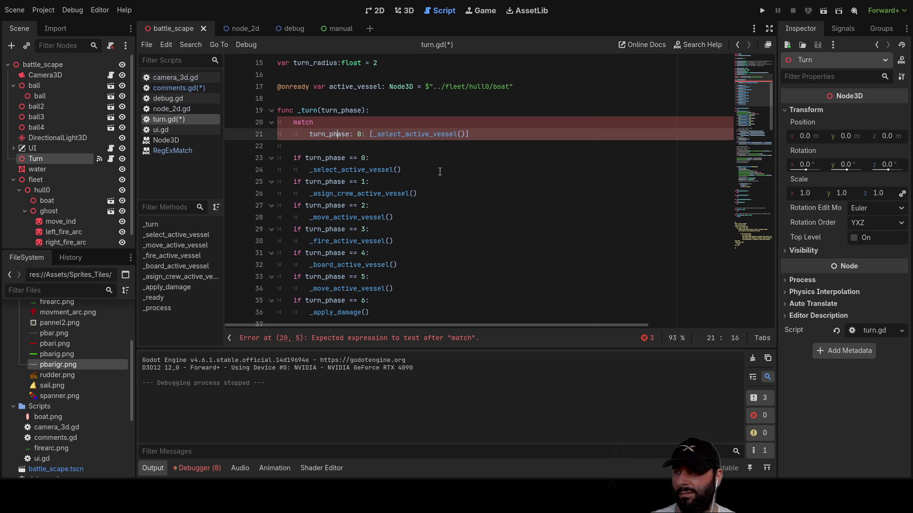
{"action": "key", "text": "BackSpace"}
{"action": "key", "text": "BackSpace"}
{"action": "key", "text": "BackSpace"}
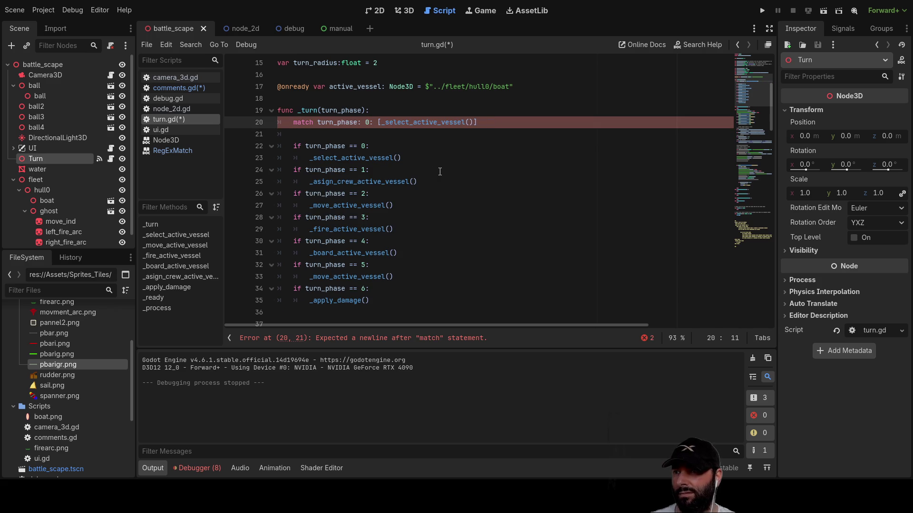
{"action": "key", "text": "Right"}
{"action": "key", "text": "Right"}
{"action": "key", "text": "Right"}
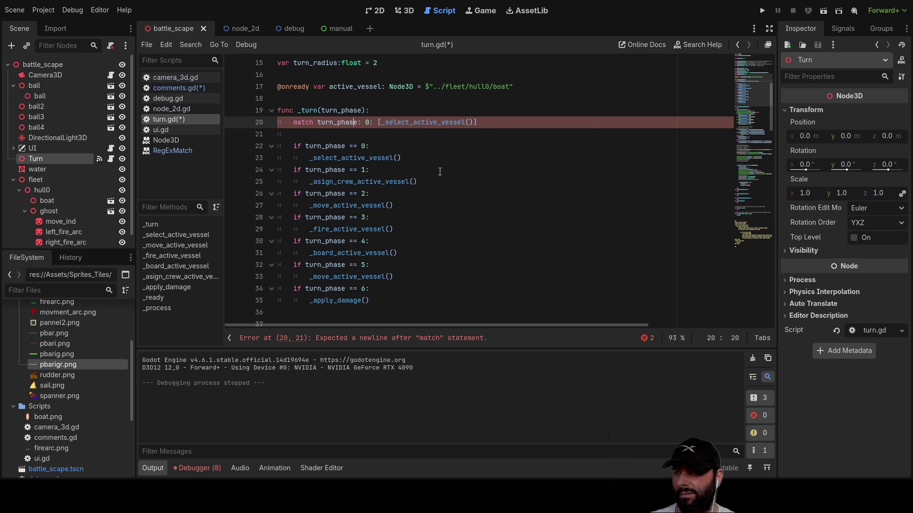
{"action": "key", "text": "Left"}
{"action": "key", "text": "Left"}
{"action": "key", "text": "Return"}
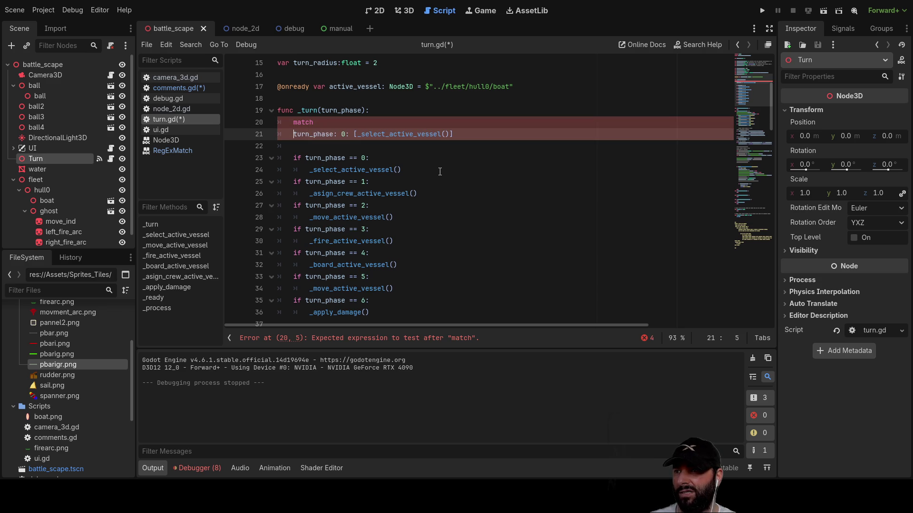
{"action": "key", "text": "BackSpace"}
{"action": "key", "text": "BackSpace"}
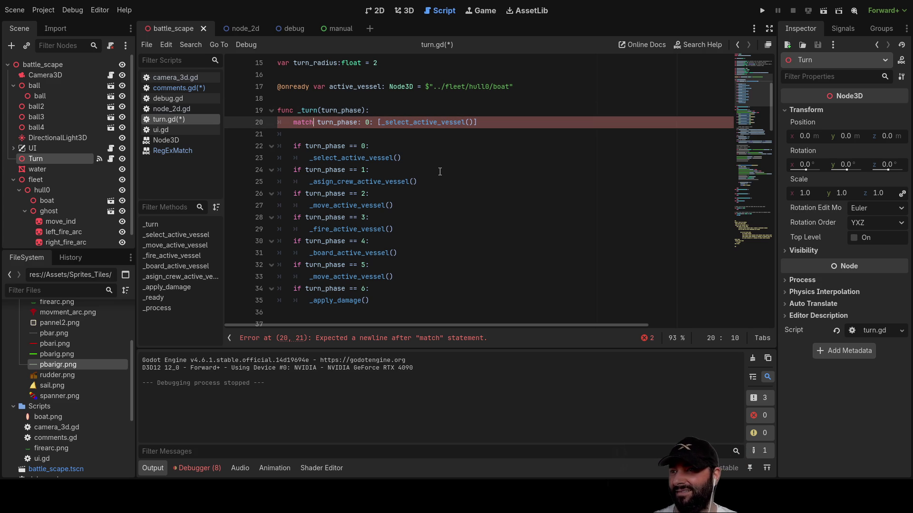
{"action": "key", "text": "BackSpace"}
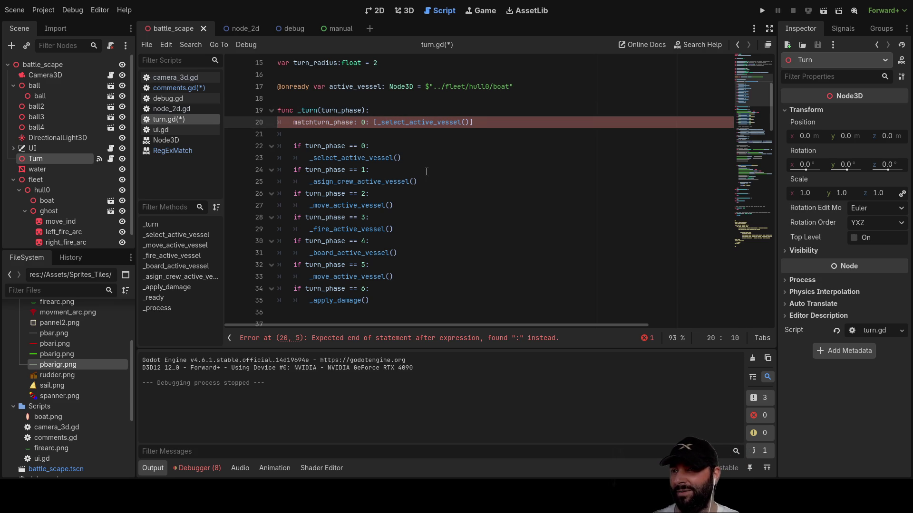
- Select and delete the one-line match statement from line 20
{"action": "mouse_move", "coordinate": [293, 146]}
{"action": "left_mouse_down"}
{"action": "mouse_move", "coordinate": [394, 248]}
{"action": "mouse_move", "coordinate": [404, 318]}
{"action": "mouse_move", "coordinate": [380, 67]}
{"action": "mouse_move", "coordinate": [383, 108]}
{"action": "left_mouse_up"}
{"action": "scroll", "coordinate": [450, 177], "scroll_direction": "up", "scroll_amount": 3}
{"action": "mouse_move", "coordinate": [473, 135]}
{"action": "left_mouse_down"}
{"action": "mouse_move", "coordinate": [282, 137]}
{"action": "mouse_move", "coordinate": [294, 137]}
{"action": "left_mouse_up"}
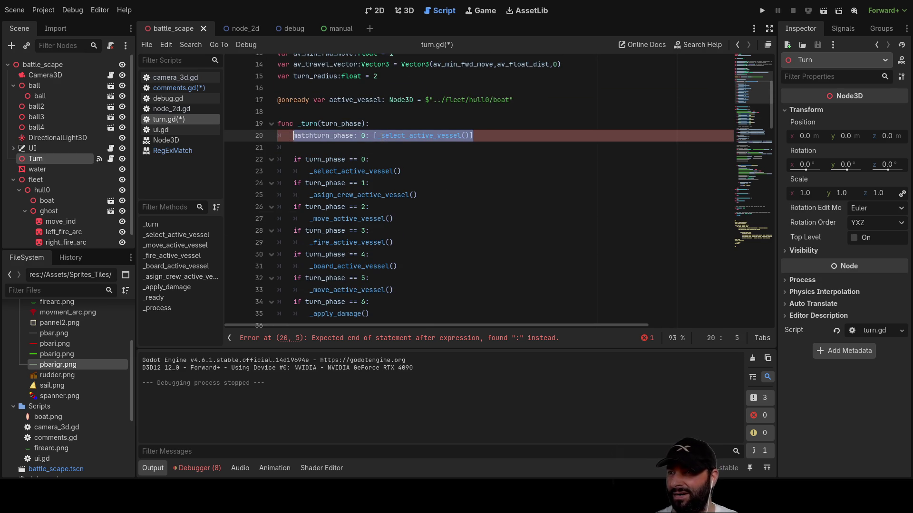
{"action": "key", "text": "BackSpace"}
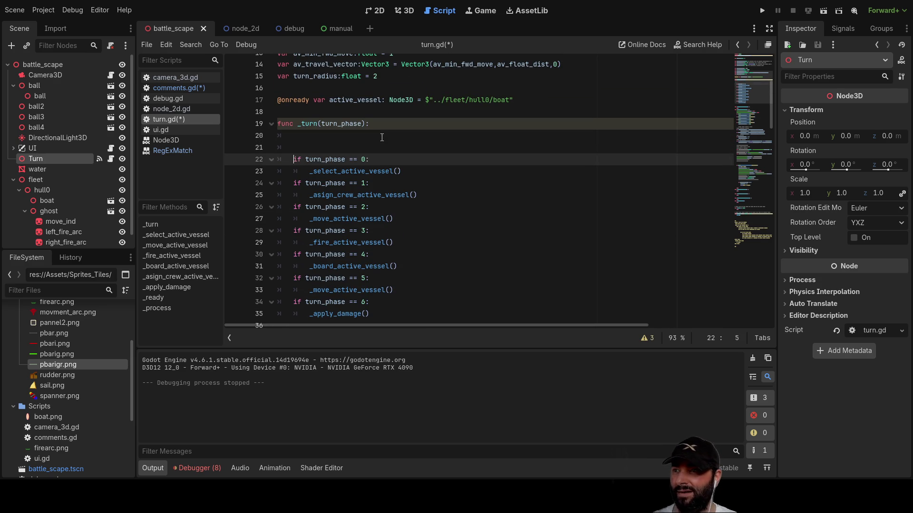
- Remove the extra blank line in _turn(), review turn.gd, and add blank lines above the if-chain
{"action": "key", "text": "Delete"}
{"action": "scroll", "coordinate": [382, 137], "scroll_direction": "down", "scroll_amount": 6}
{"action": "scroll", "coordinate": [380, 180], "scroll_direction": "up", "scroll_amount": 7}
{"action": "scroll", "coordinate": [379, 214], "scroll_direction": "down", "scroll_amount": 6}
{"action": "scroll", "coordinate": [377, 249], "scroll_direction": "up", "scroll_amount": 4}
{"action": "scroll", "coordinate": [377, 249], "scroll_direction": "up", "scroll_amount": 3}
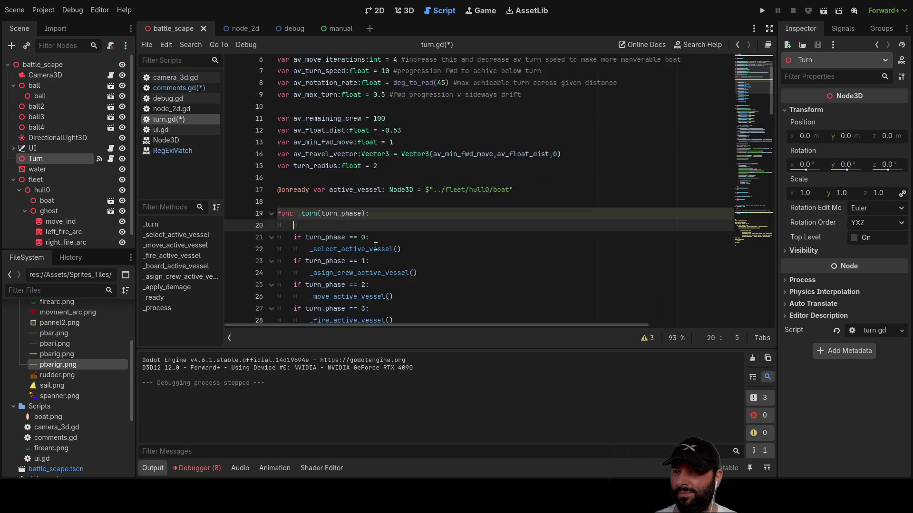
{"action": "scroll", "coordinate": [376, 248], "scroll_direction": "down", "scroll_amount": 10}
{"action": "scroll", "coordinate": [369, 247], "scroll_direction": "up", "scroll_amount": 12}
{"action": "scroll", "coordinate": [371, 249], "scroll_direction": "up", "scroll_amount": 1}
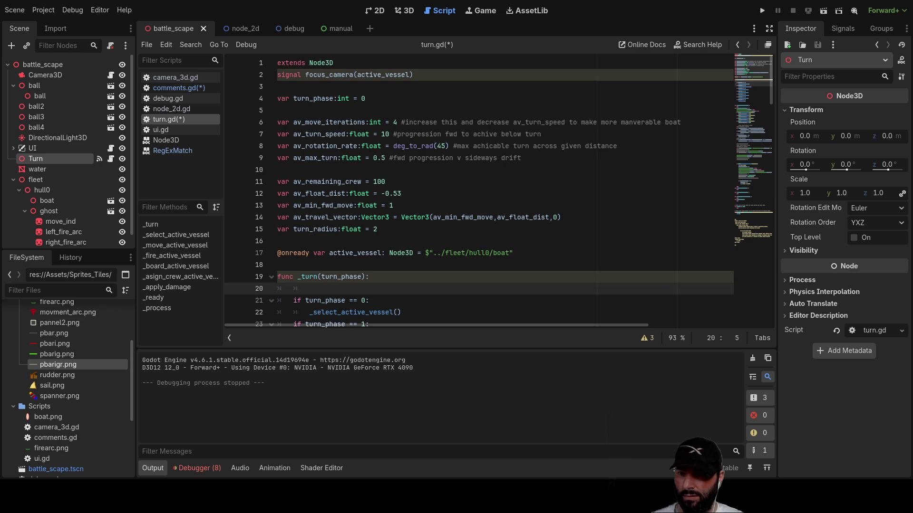
{"action": "scroll", "coordinate": [311, 147], "scroll_direction": "down", "scroll_amount": 2}
{"action": "scroll", "coordinate": [342, 209], "scroll_direction": "down", "scroll_amount": 2}
{"action": "key", "text": "Return"}
{"action": "key", "text": "Return"}
{"action": "key", "text": "Return"}
- Paste the example match x: block above the if-chain in _turn()
{"action": "key", "text": "Up"}
{"action": "key", "text": "Up"}
{"action": "key", "text": "Up"}
{"action": "key", "text": "Down"}
{"action": "type", "text": "match x: 1: print(\"It's one!\") 2: print(\"It's one times two!\") <1: print(\"Less than 1.\") >10: print(\"Greater than 10.\")"}
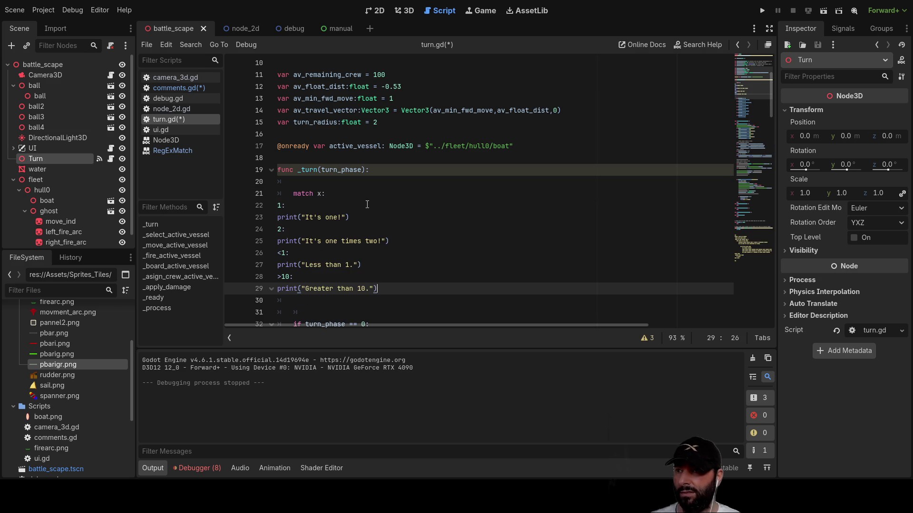
{"action": "scroll", "coordinate": [367, 205], "scroll_direction": "down", "scroll_amount": 2}
- Indent the first print line and the 2: case of the pasted match block
{"action": "left_click", "coordinate": [284, 113]}
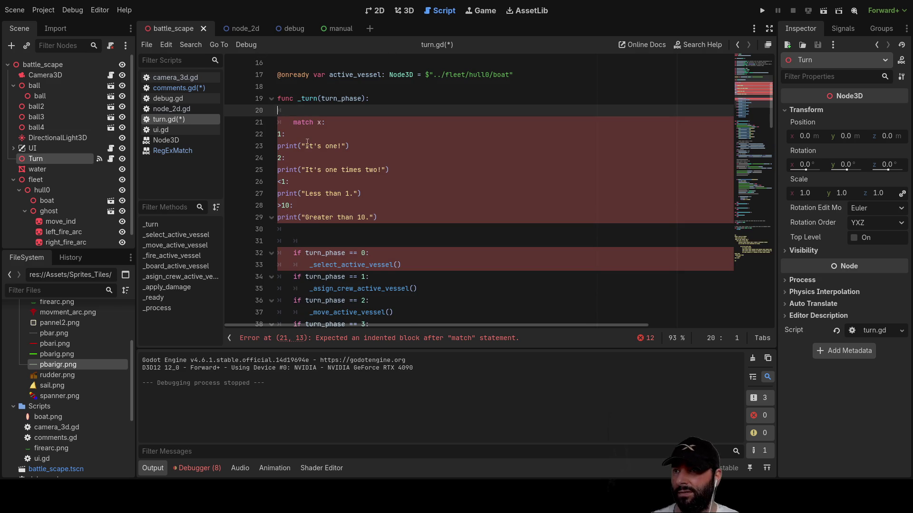
{"action": "key", "text": "Down"}
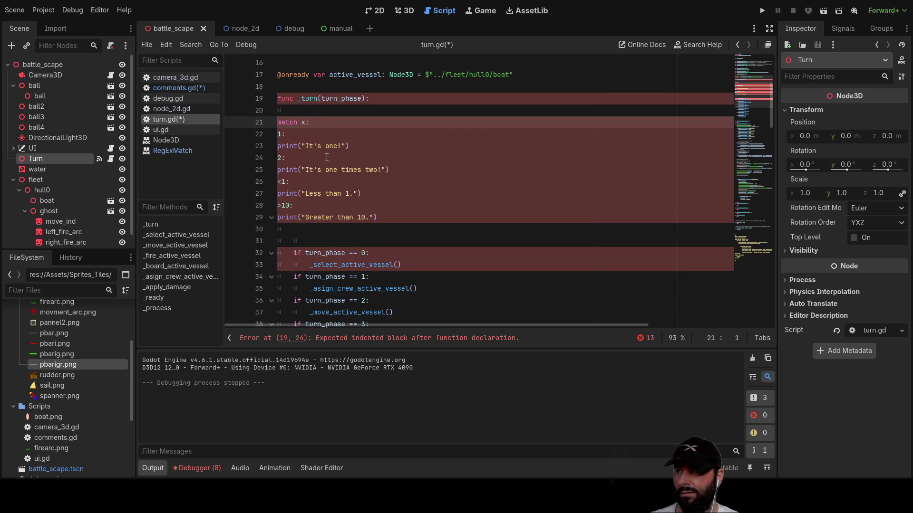
{"action": "key", "text": "Down"}
{"action": "key", "text": "Down"}
{"action": "key", "text": "Tab"}
{"action": "key", "text": "Down"}
{"action": "key", "text": "Tab"}
- Indent the second print, the <1: case with its 'Less than 1.' print, and the >10: case
{"action": "key", "text": "Down"}
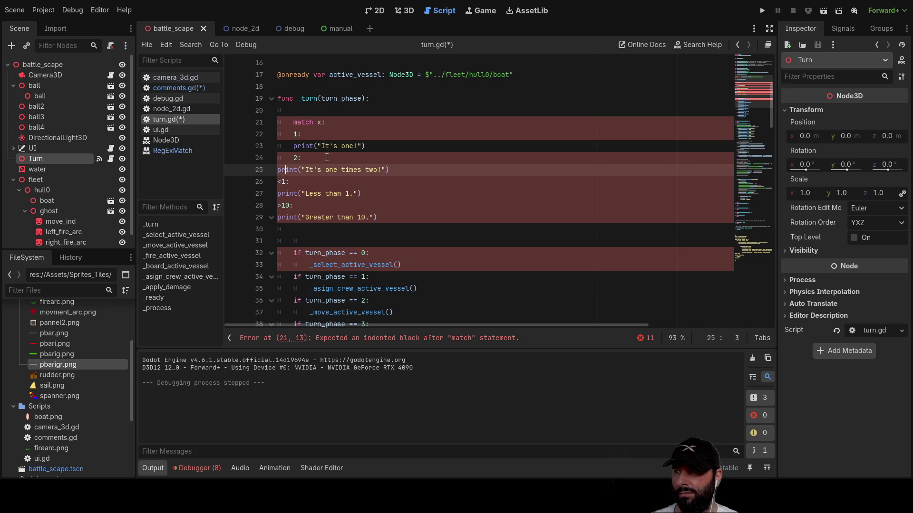
{"action": "key", "text": "Tab"}
{"action": "key", "text": "Down"}
{"action": "key", "text": "Tab"}
{"action": "key", "text": "Down"}
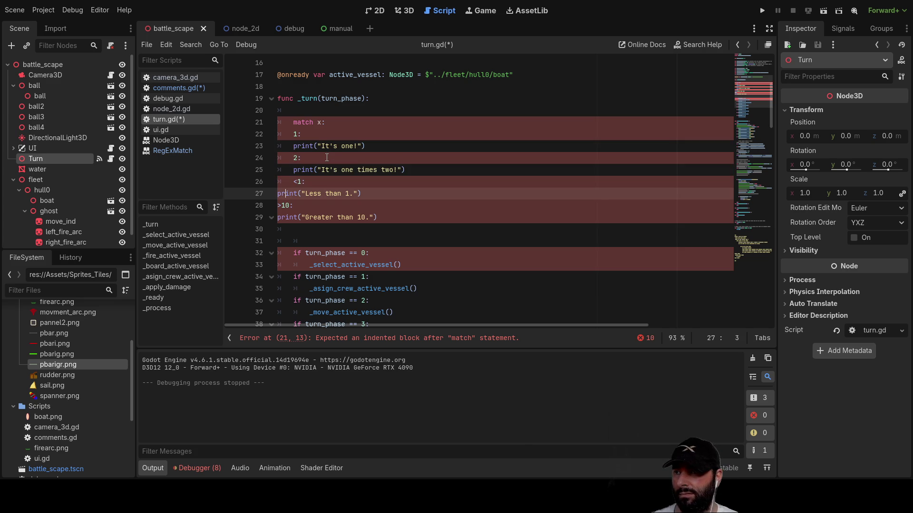
{"action": "key", "text": "Tab"}
{"action": "key", "text": "Down"}
{"action": "key", "text": "Tab"}
{"action": "key", "text": "Down"}
{"action": "key", "text": "Tab"}
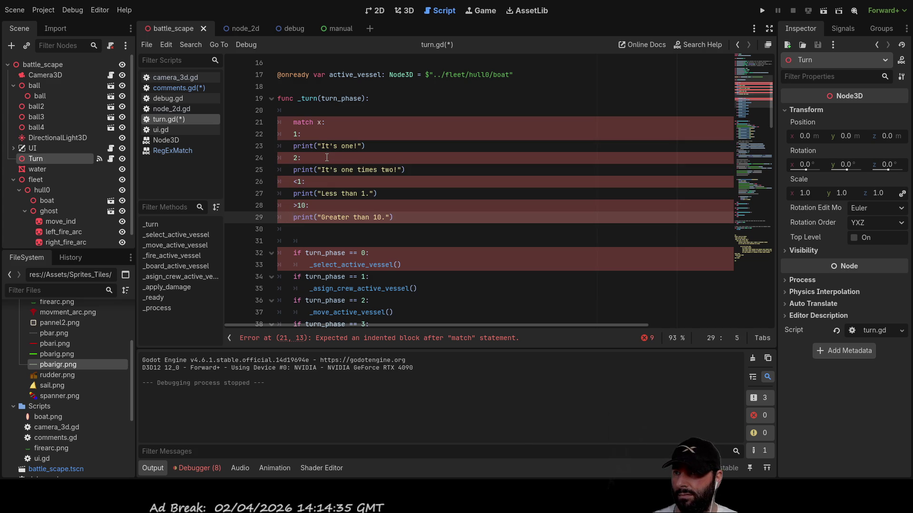
- Indent the 1: case and its print one more level under match x:
{"action": "key", "text": "Up"}
{"action": "key", "text": "Up"}
{"action": "key", "text": "Up"}
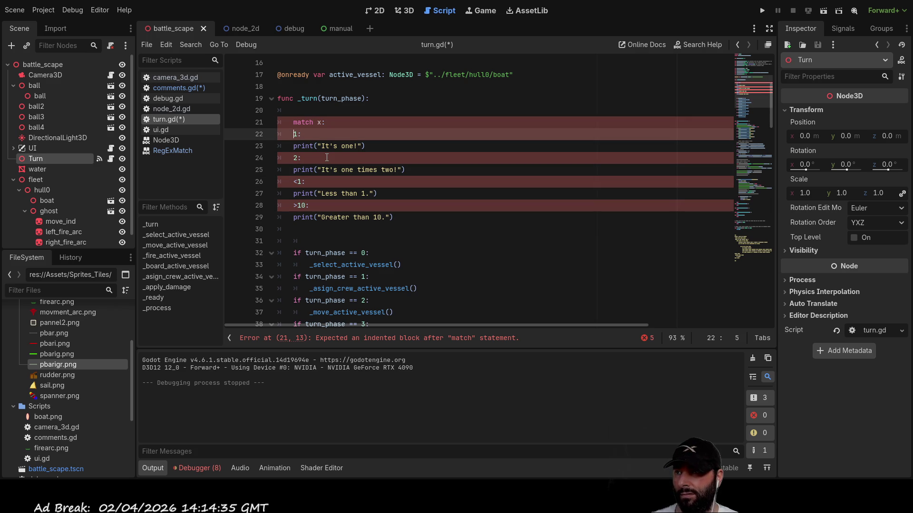
{"action": "key", "text": "Tab"}
{"action": "key", "text": "Down"}
{"action": "key", "text": "Tab"}
{"action": "key", "text": "Down"}
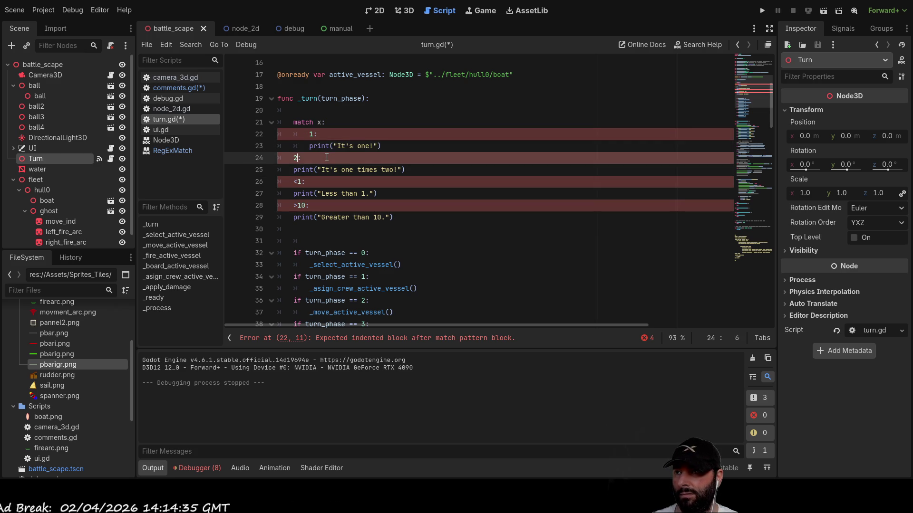